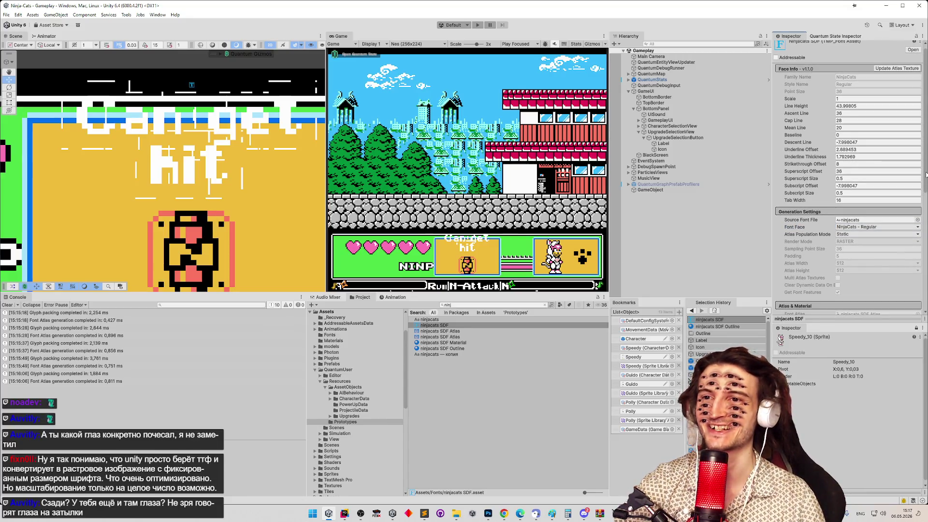
# Try Strikethrough Offset 28.01 and a lower Descent Line on the font asset, reverting both.
pyautogui.click(916, 169)
pyautogui.write('28.01')
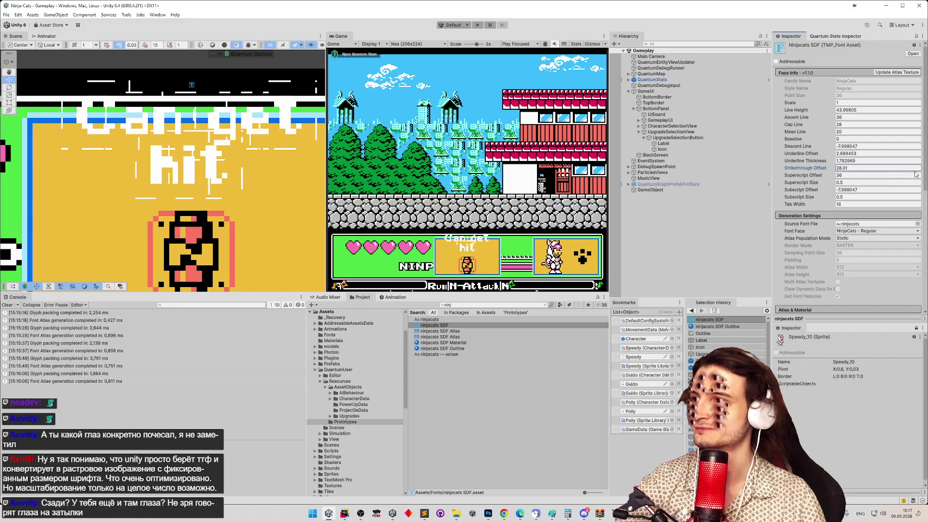
pyautogui.press('Escape')
pyautogui.click(837, 204)
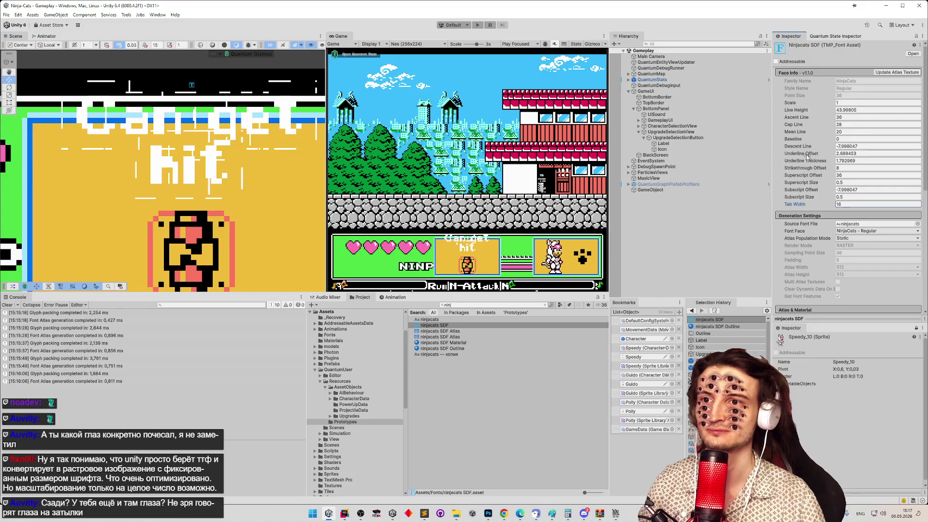
pyautogui.moveTo(804, 147); pyautogui.dragTo(796, 143)
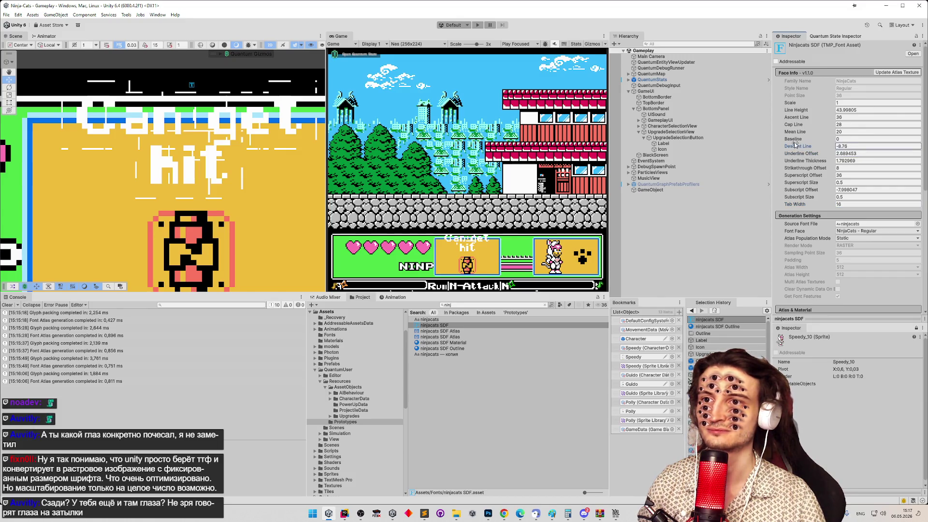
pyautogui.press('Escape')
# Try a negative Line Height, then revert it and raise the font asset's Scale value.
pyautogui.click(795, 140)
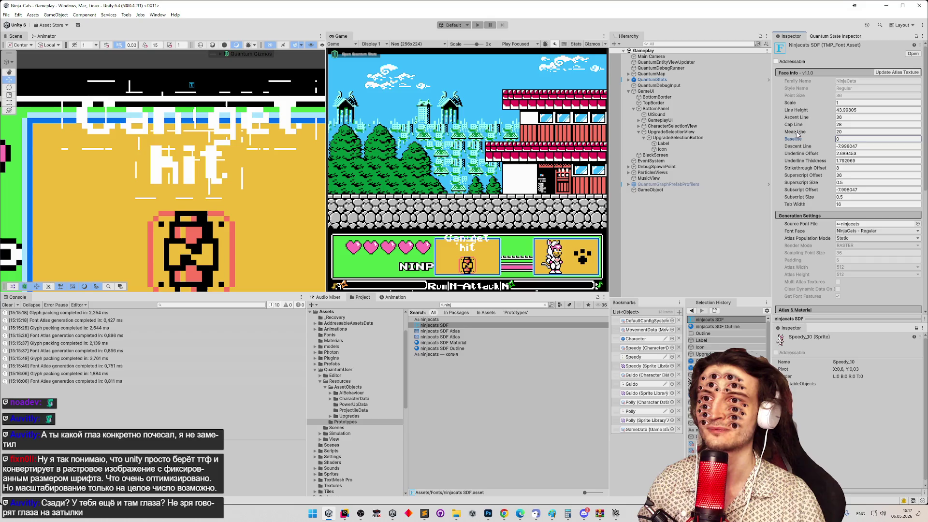
pyautogui.click(797, 132)
pyautogui.click(802, 125)
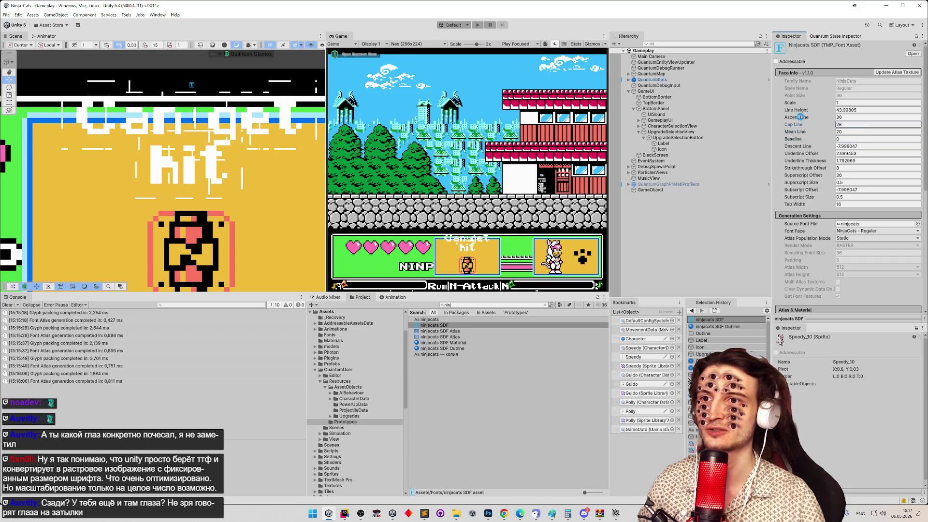
pyautogui.moveTo(803, 110); pyautogui.dragTo(809, 121)
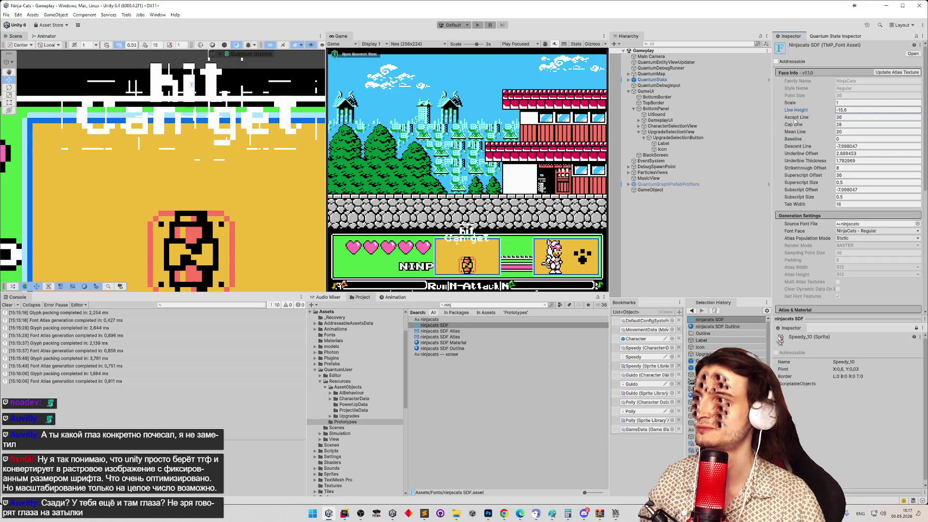
pyautogui.press('Escape')
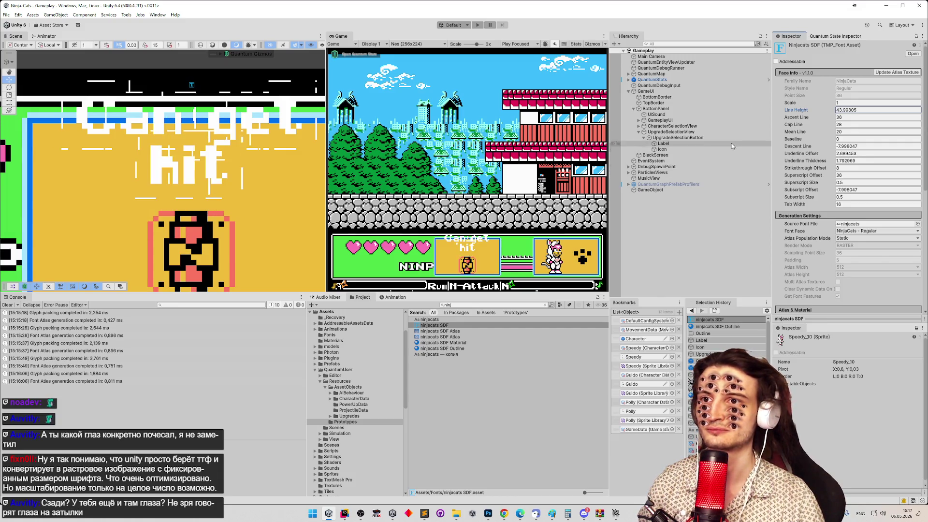
pyautogui.moveTo(790, 102)
pyautogui.mouseDown()
pyautogui.moveTo(862, 106)
pyautogui.moveTo(511, 156)
pyautogui.mouseUp()
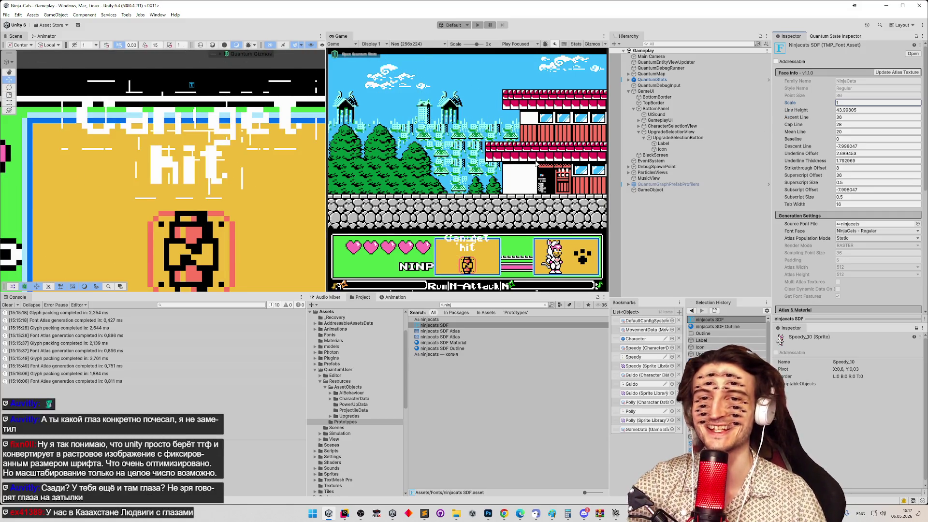
# Raise the Face Softness and nudge up Dilate on the ninjacats SDF Outline material.
pyautogui.scroll(-10, 853, 196)
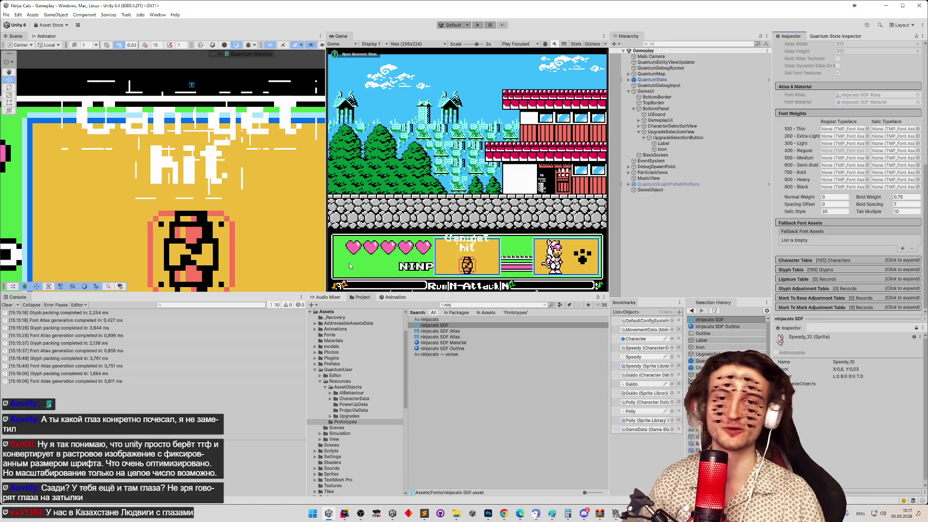
pyautogui.scroll(-4, 189, 170)
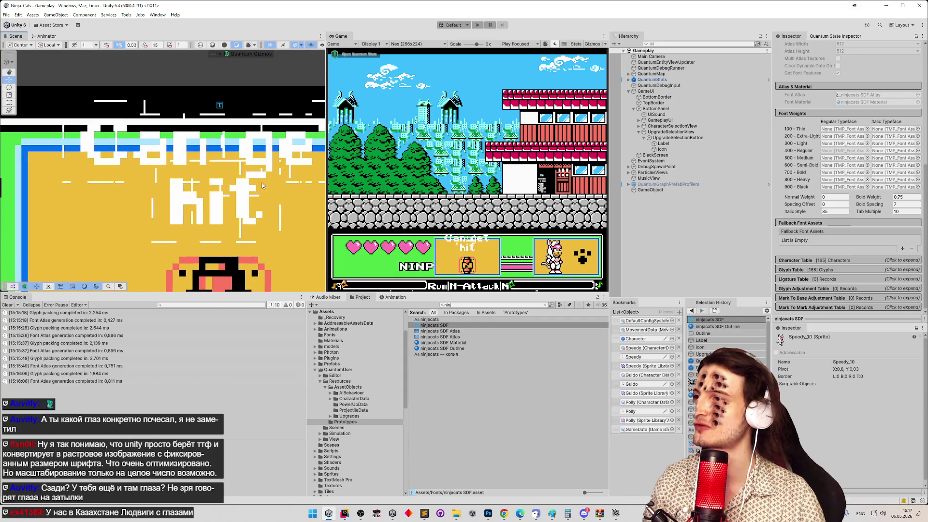
pyautogui.scroll(2, 168, 165)
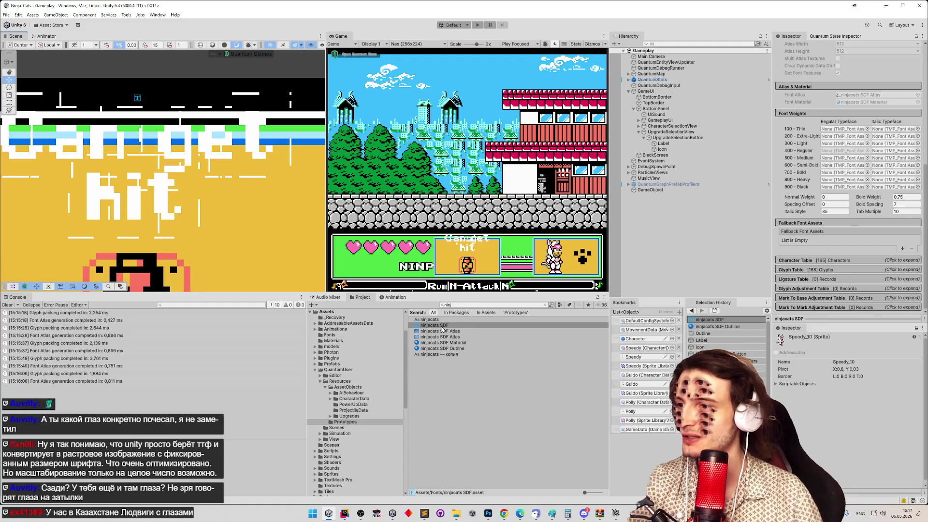
pyautogui.click(450, 349)
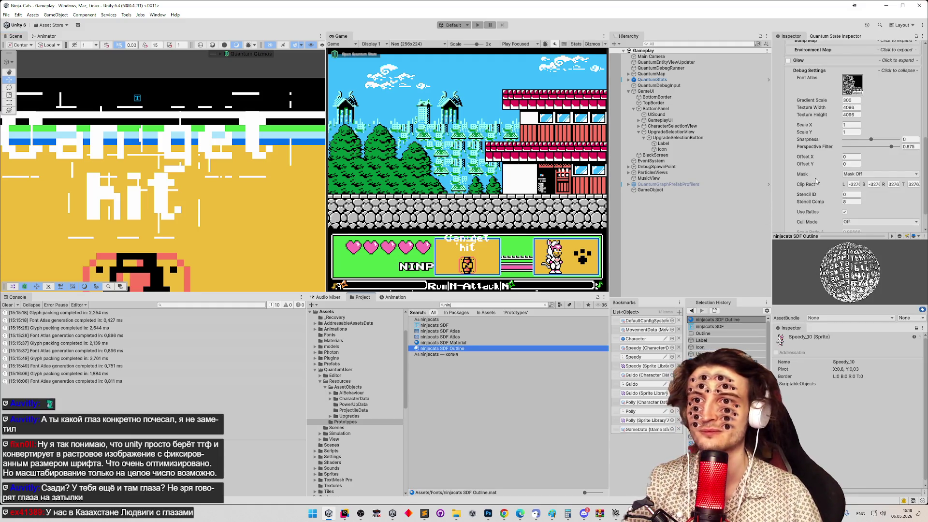
pyautogui.moveTo(927, 164); pyautogui.dragTo(926, 80)
pyautogui.scroll(3, 880, 85)
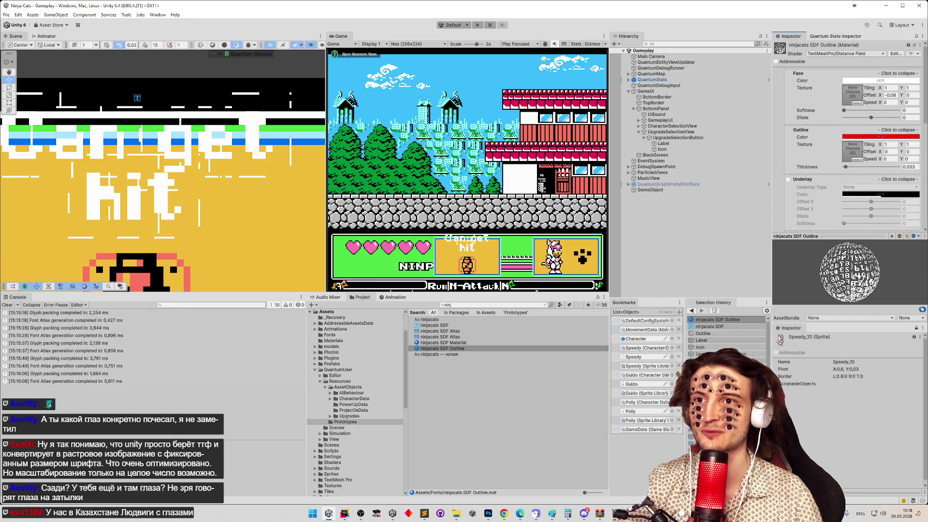
pyautogui.moveTo(845, 105)
pyautogui.mouseDown()
pyautogui.moveTo(900, 112)
pyautogui.moveTo(836, 113)
pyautogui.mouseUp()
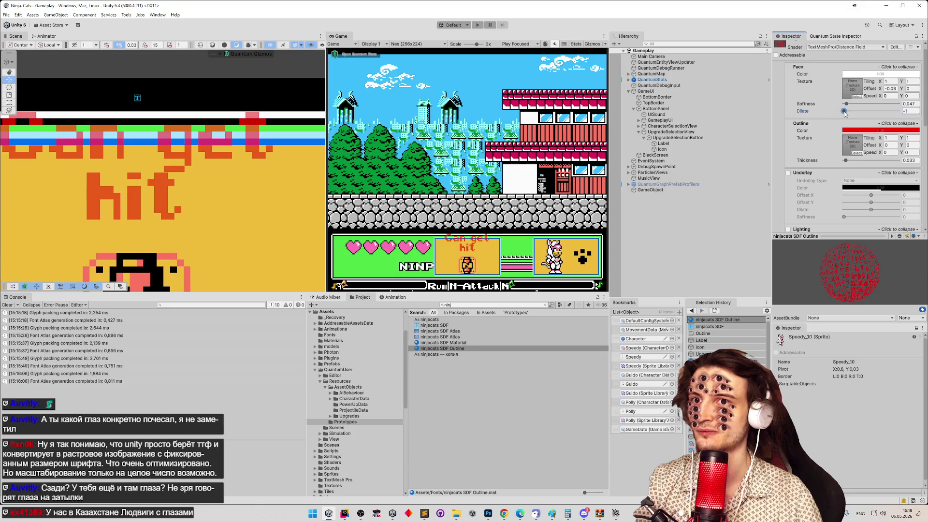
pyautogui.moveTo(846, 113); pyautogui.dragTo(845, 114)
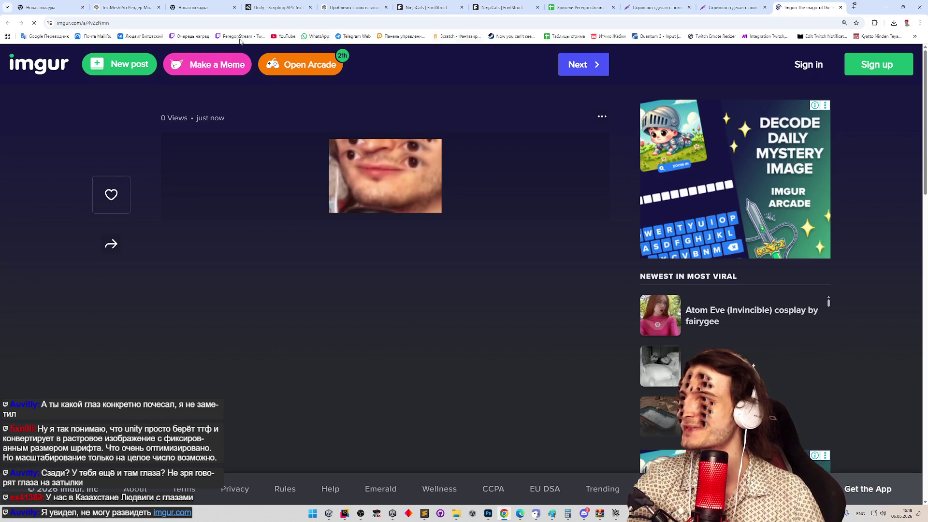
# Sign in to the Twitch channel account in a new tab and enter the SMS verification code.
pyautogui.keyDown('ctrl'); pyautogui.keyDown('shift'); pyautogui.click(241, 37); pyautogui.keyUp('shift'); pyautogui.keyUp('ctrl')
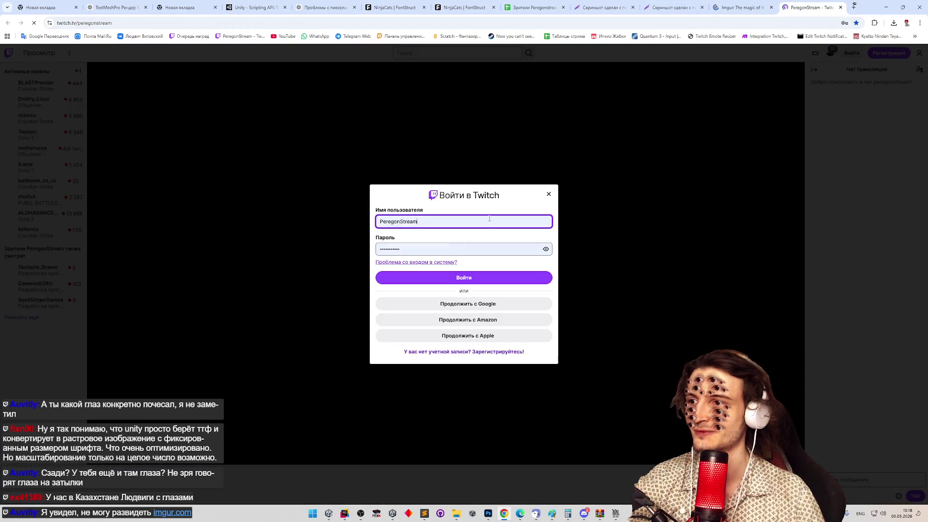
pyautogui.click(451, 279)
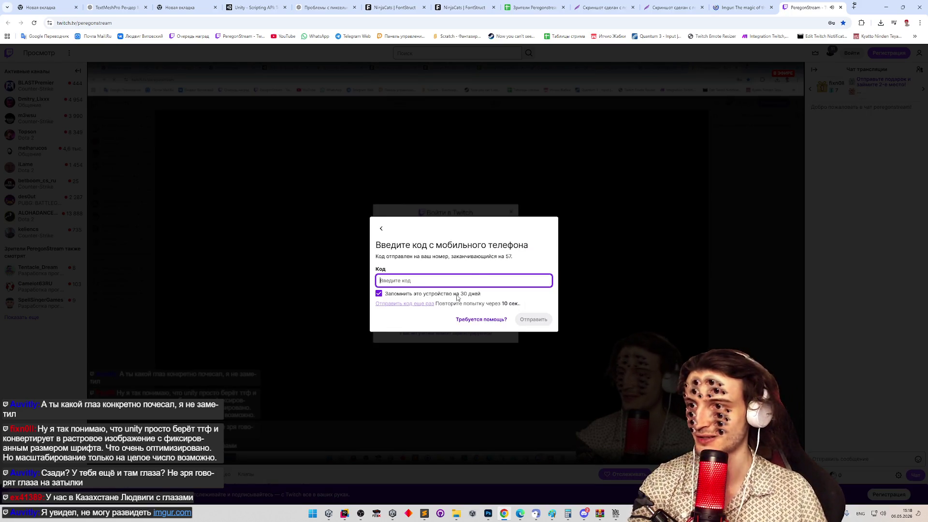
pyautogui.click(381, 229)
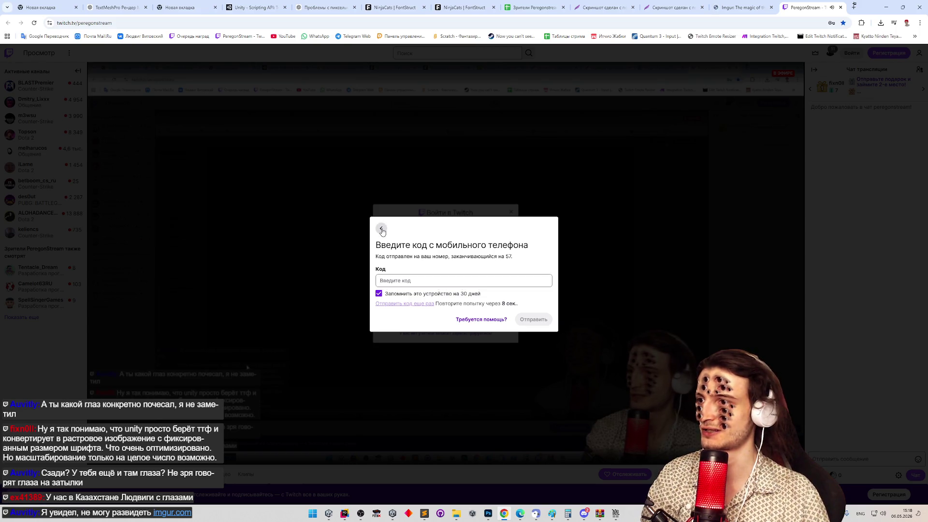
pyautogui.click(34, 382)
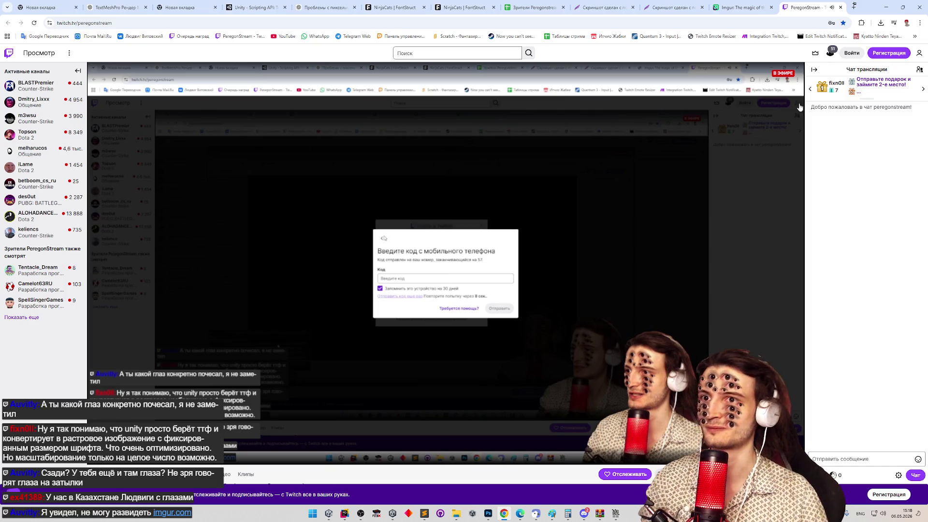
pyautogui.click(852, 53)
pyautogui.click(417, 274)
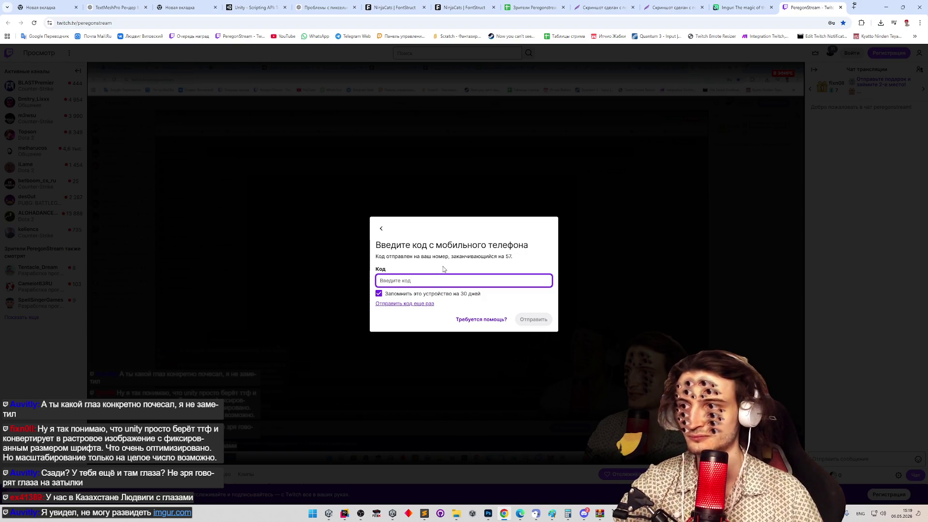
pyautogui.write('1059305')
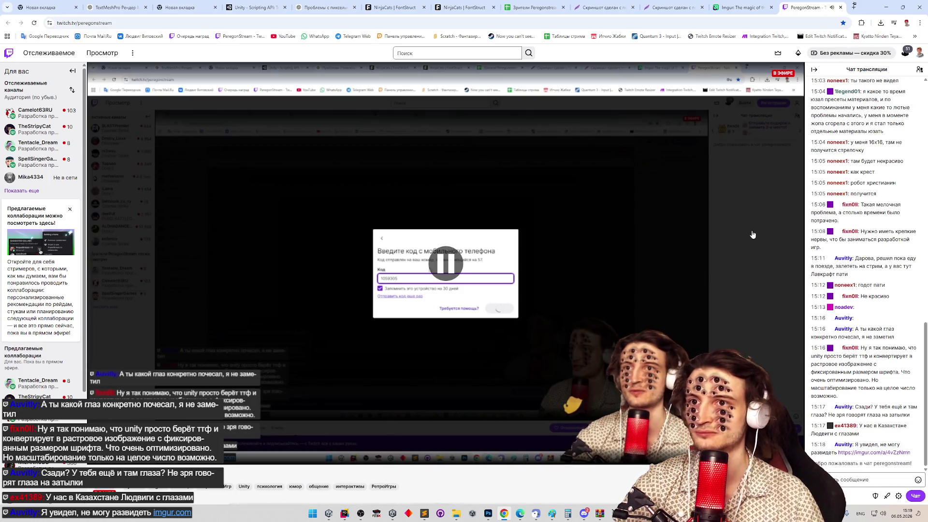
# Open the Смайлики emotes page under Награды для зрителей in the Creator Dashboard.
pyautogui.click(920, 53)
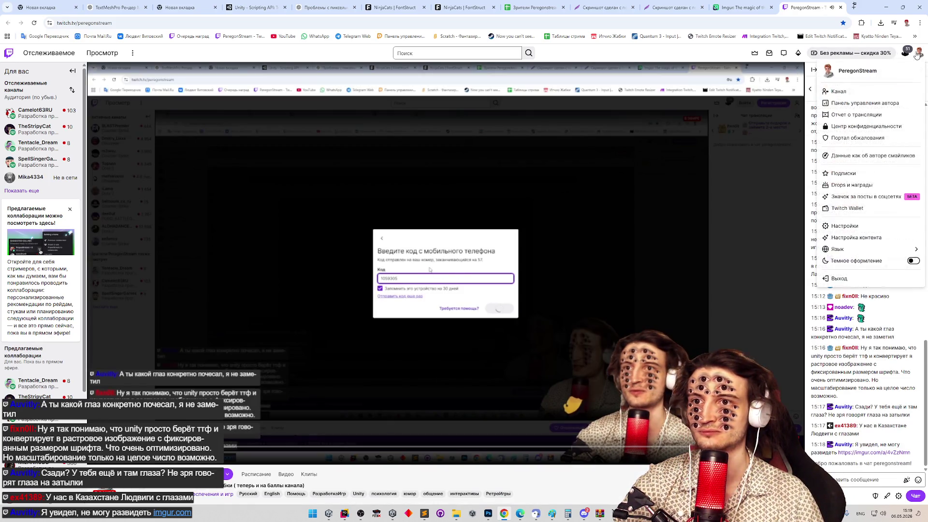
pyautogui.click(868, 104)
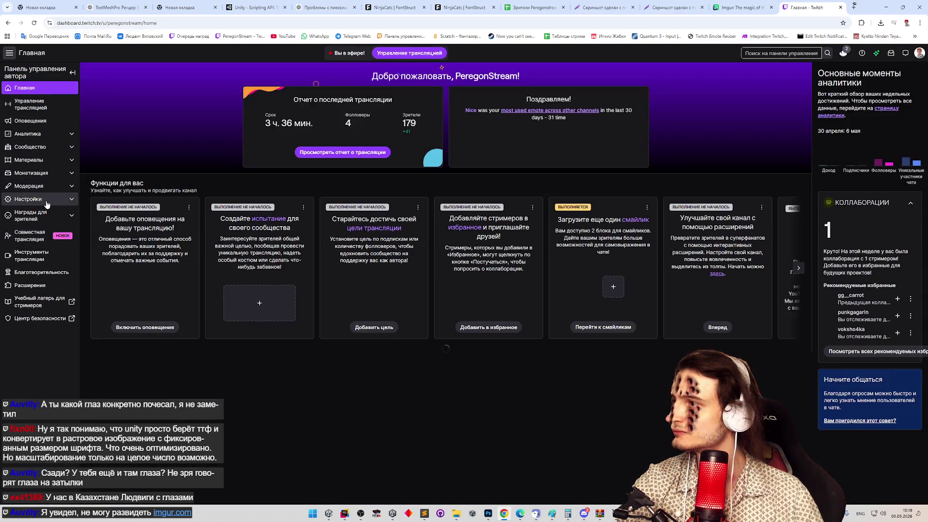
pyautogui.click(30, 216)
pyautogui.click(40, 253)
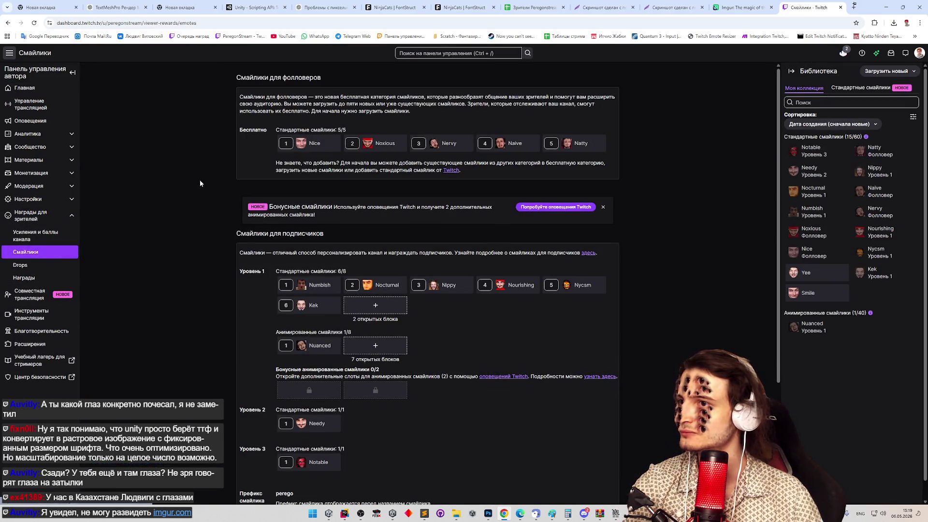
pyautogui.middleClick(201, 181)
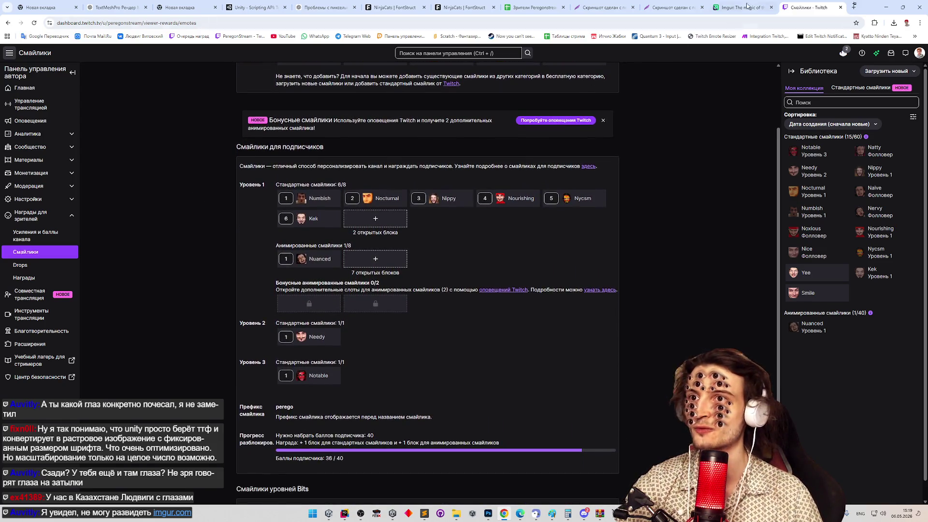
# Return to the Imgur post tab.
pyautogui.click(748, 6)
pyautogui.click(681, 5)
pyautogui.click(732, 3)
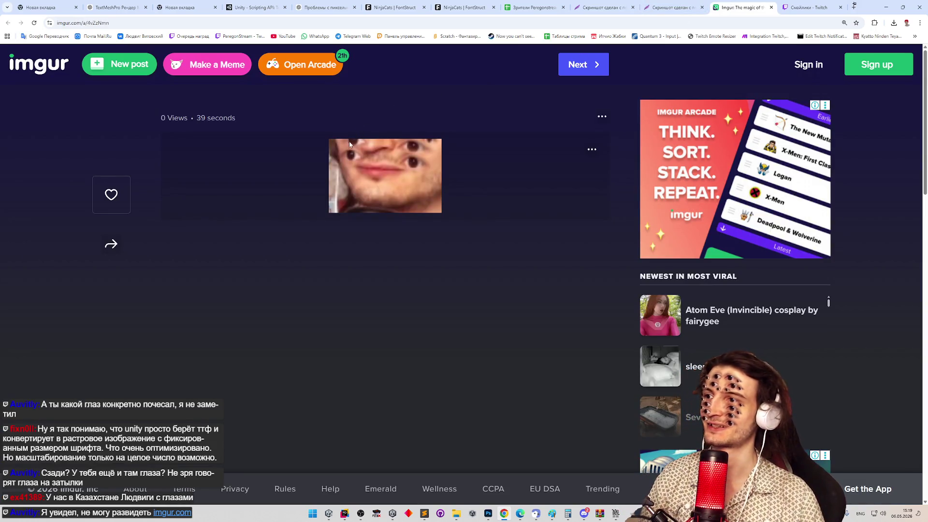
# Copy the Imgur face image and open ChatGPT in a new tab from the bookmarks overflow.
pyautogui.press('super+shift+s')
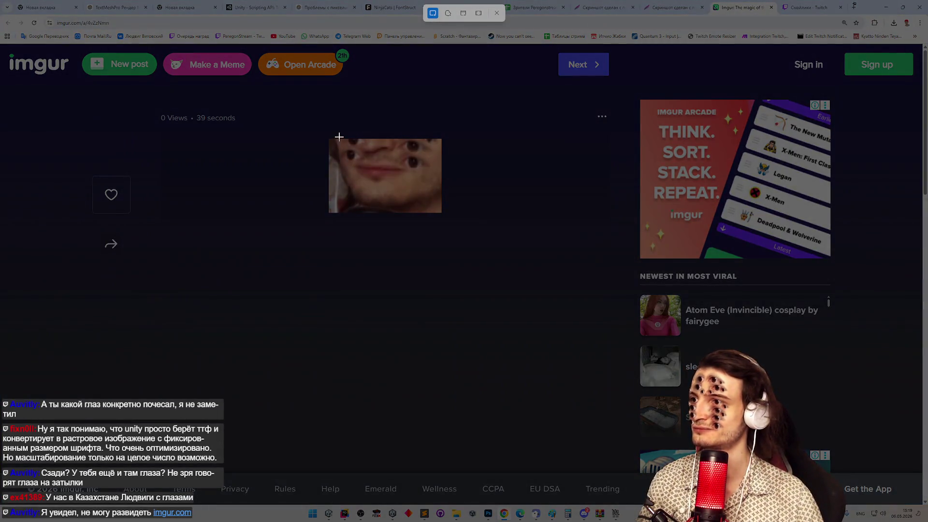
pyautogui.press('Escape')
pyautogui.rightClick(383, 161)
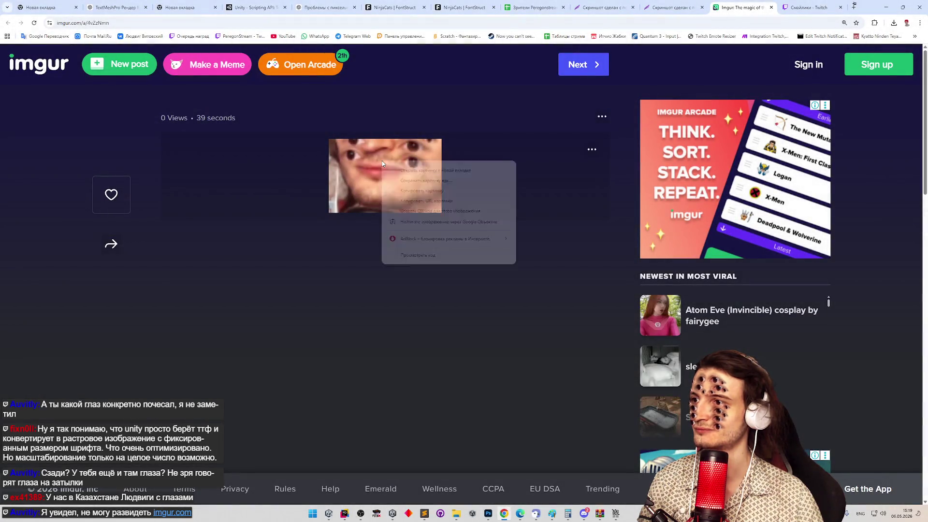
pyautogui.click(397, 191)
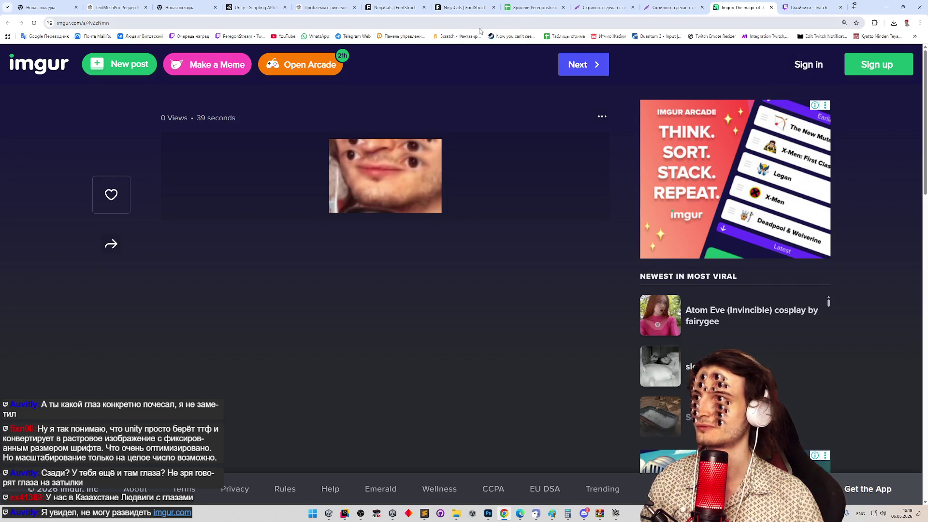
pyautogui.click(915, 38)
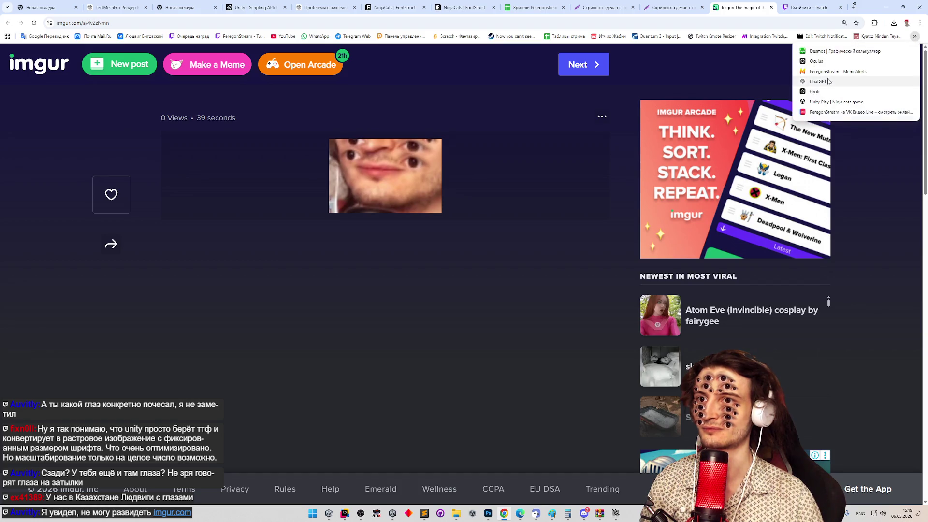
pyautogui.click(822, 86)
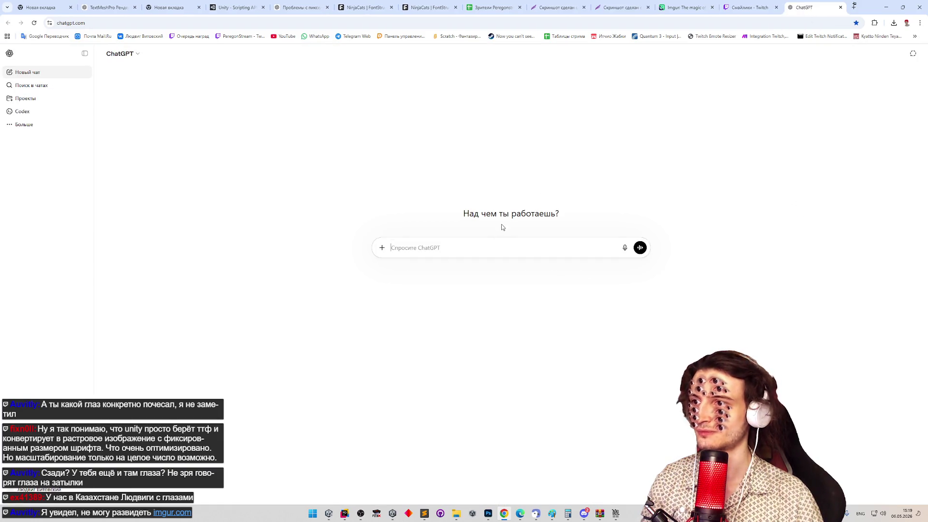
# Type a Russian prompt for a sharper, square Twitch emote and paste the face image.
pyautogui.write('[xje')
pyautogui.hotkey('ctrl', 'a')
pyautogui.press('super+space')
pyautogui.write('хо')
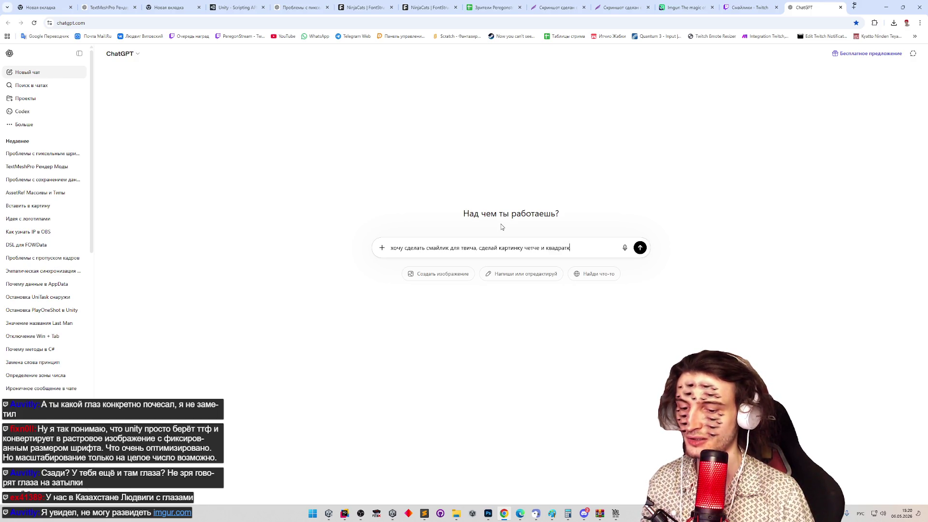
pyautogui.hotkey('ctrl', 'v')
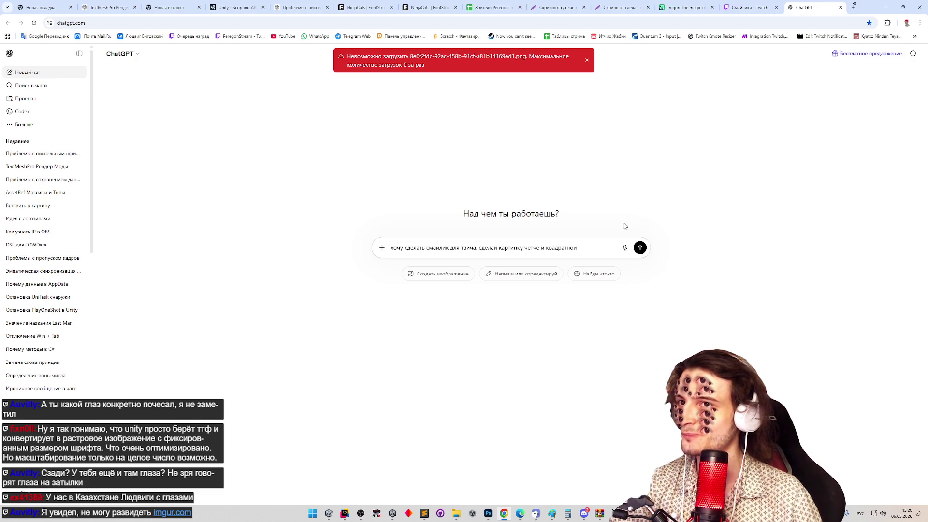
# Recopy the Imgur face image, open Grok in a background tab, and select the ChatGPT prompt.
pyautogui.click(686, 7)
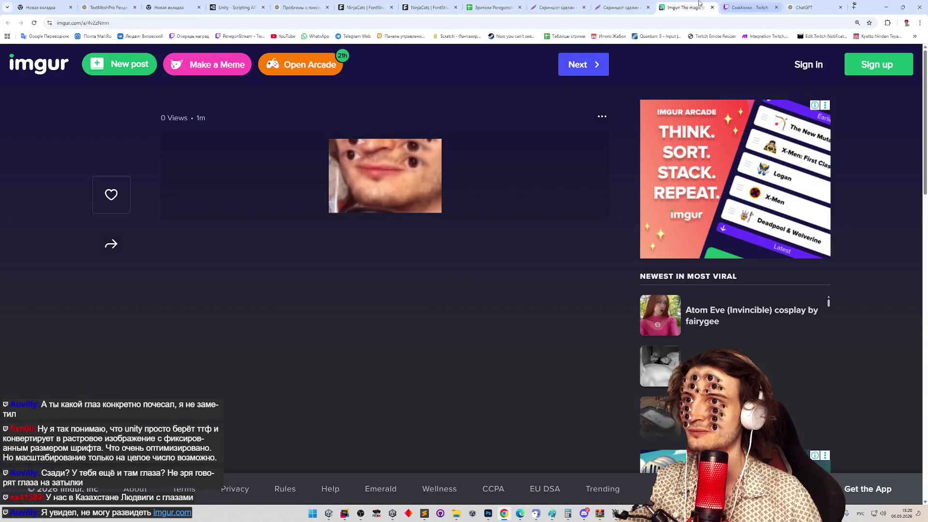
pyautogui.rightClick(432, 167)
pyautogui.click(452, 195)
pyautogui.click(914, 35)
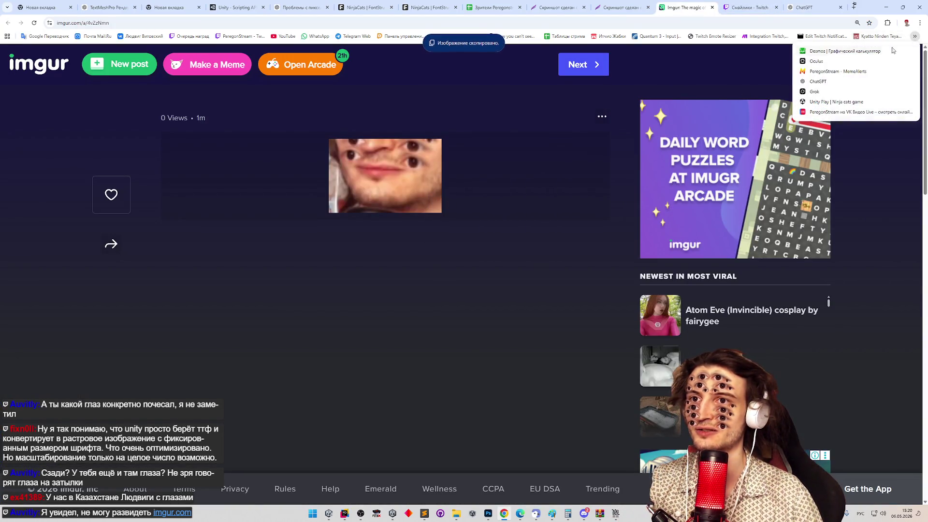
pyautogui.middleClick(814, 91)
pyautogui.click(804, 7)
pyautogui.hotkey('ctrl', 'v')
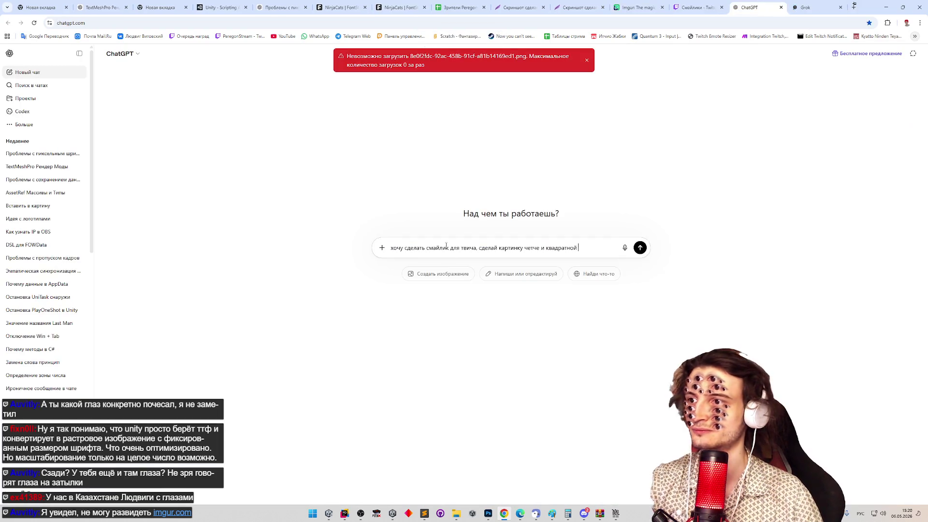
pyautogui.hotkey('ctrl', 'a')
pyautogui.hotkey('ctrl', 'c')
# Paste the emote prompt into Grok, attach the copied Imgur face image, and send.
pyautogui.click(814, 7)
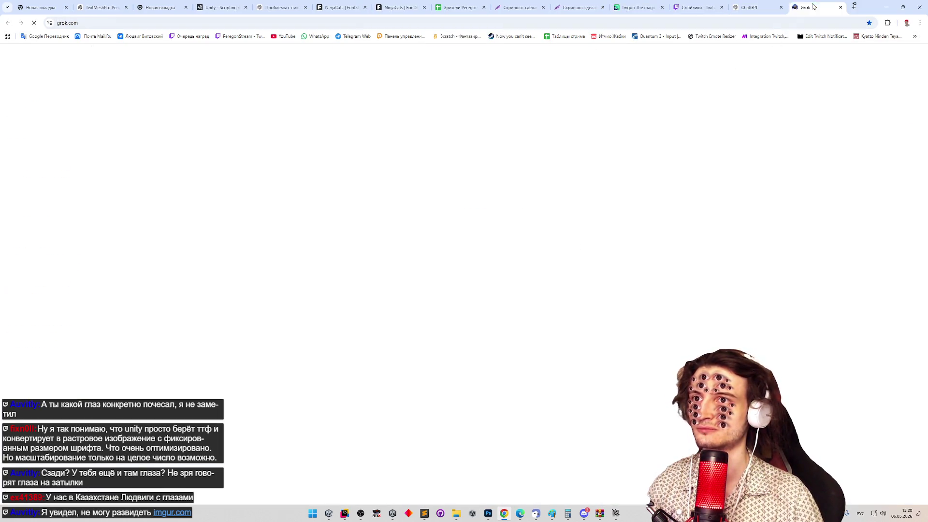
pyautogui.hotkey('ctrl', 'v')
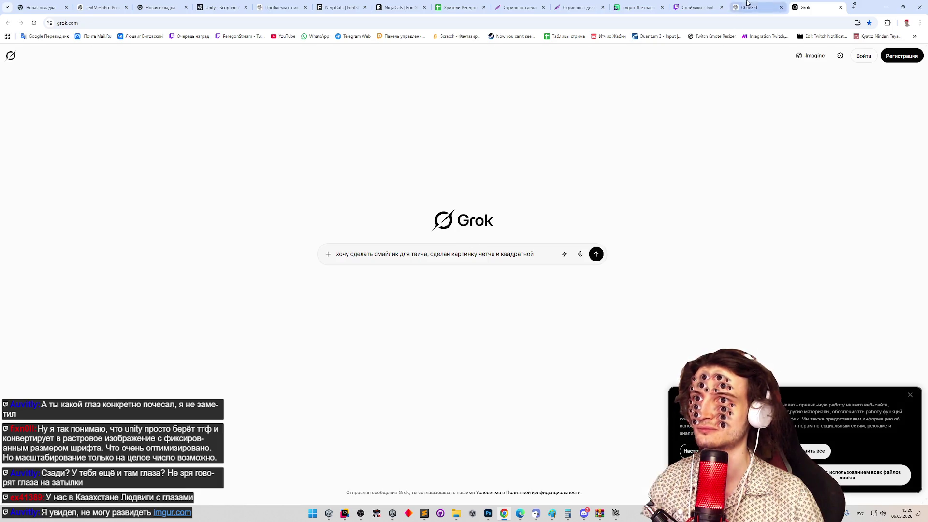
pyautogui.click(747, 4)
pyautogui.click(699, 4)
pyautogui.click(644, 4)
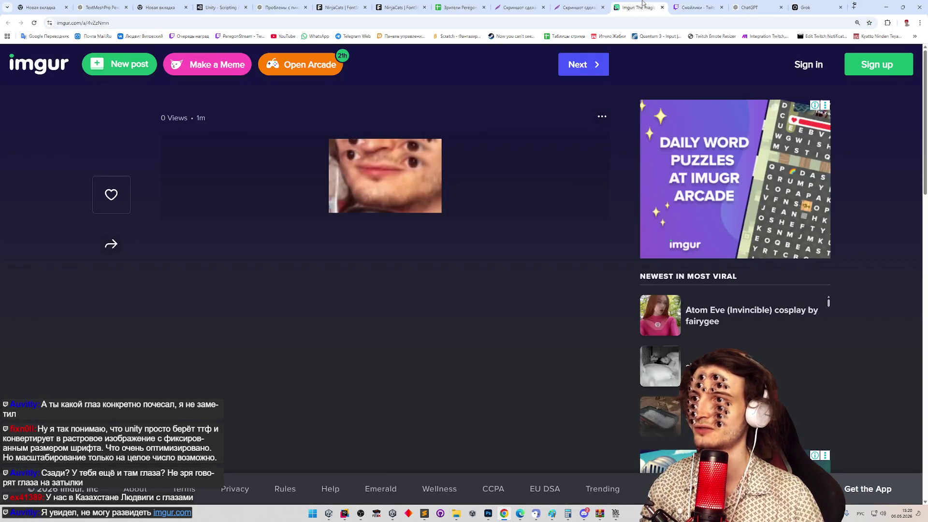
pyautogui.rightClick(404, 154)
pyautogui.click(431, 194)
pyautogui.click(814, 7)
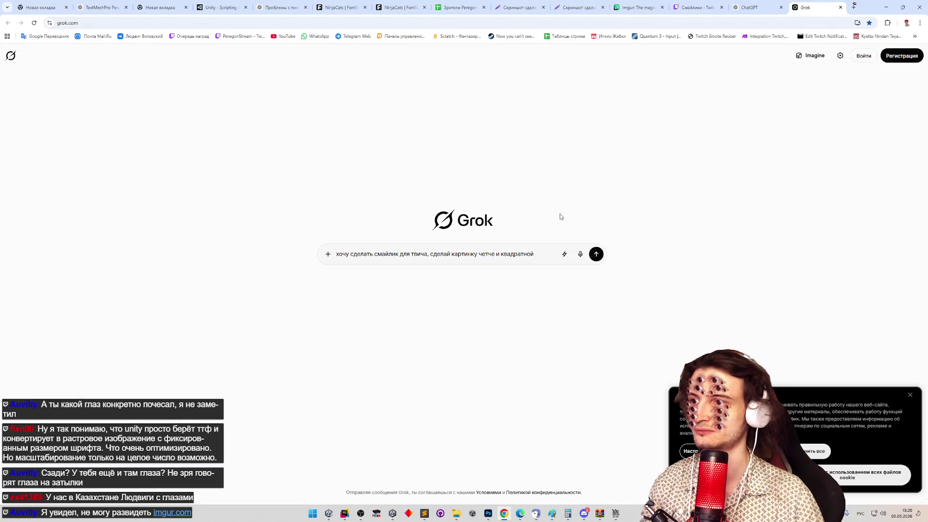
pyautogui.hotkey('ctrl', 'v')
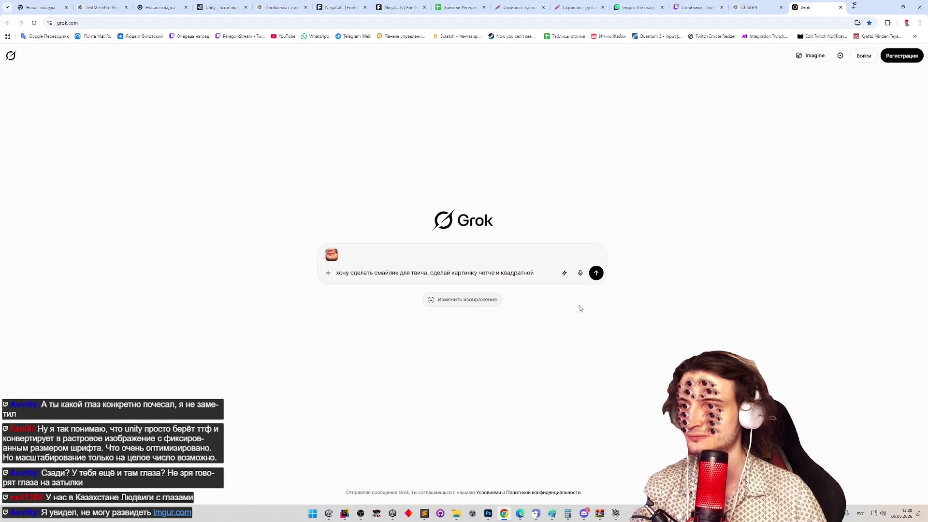
pyautogui.click(595, 274)
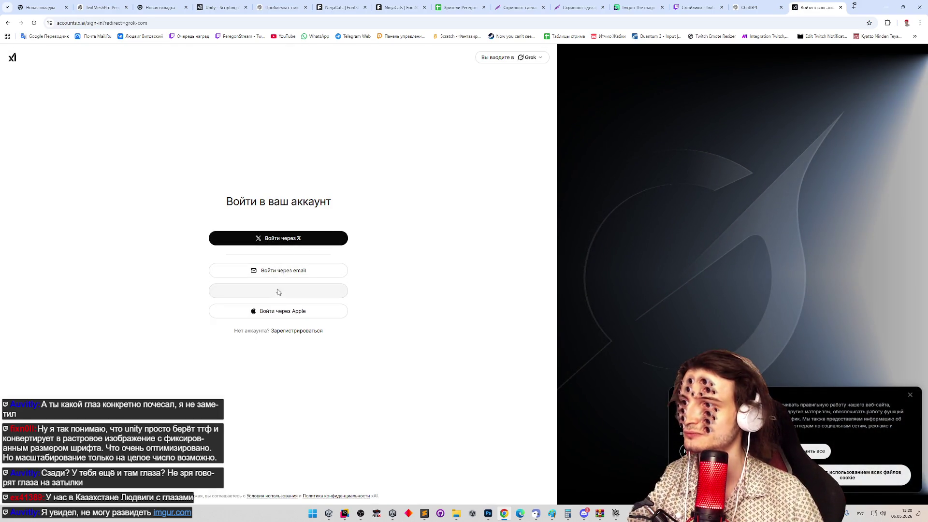
# Sign in to Grok with Google, re-paste the prompt, drag in the face image, and send.
pyautogui.click(279, 291)
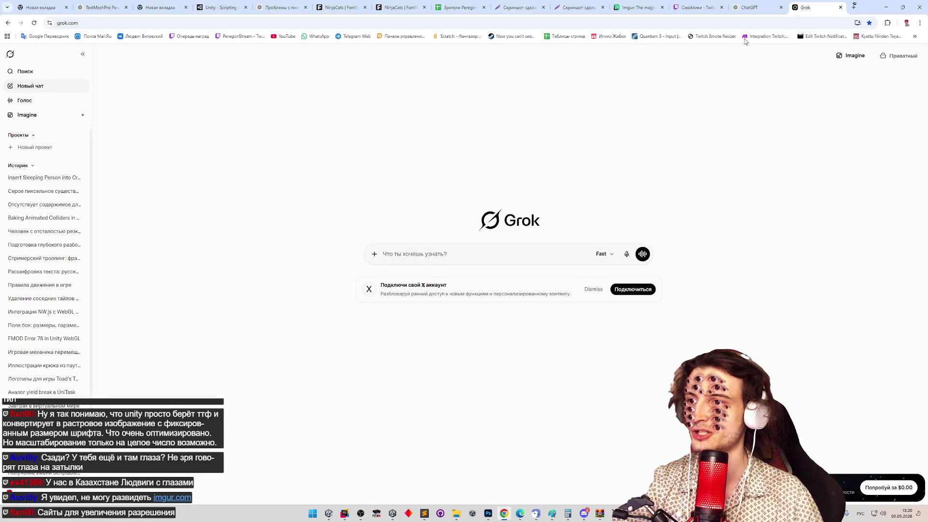
pyautogui.click(752, 7)
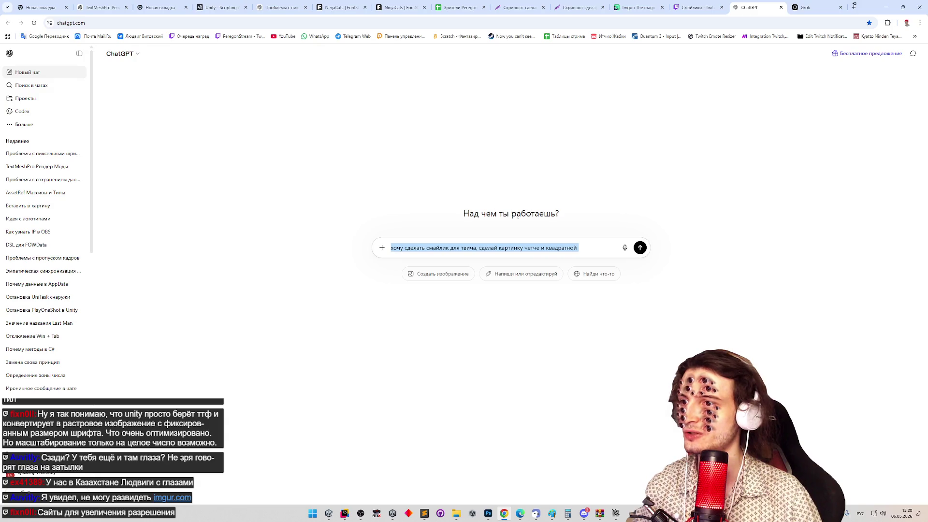
pyautogui.hotkey('ctrl', 'Tab')
pyautogui.hotkey('ctrl', 'v')
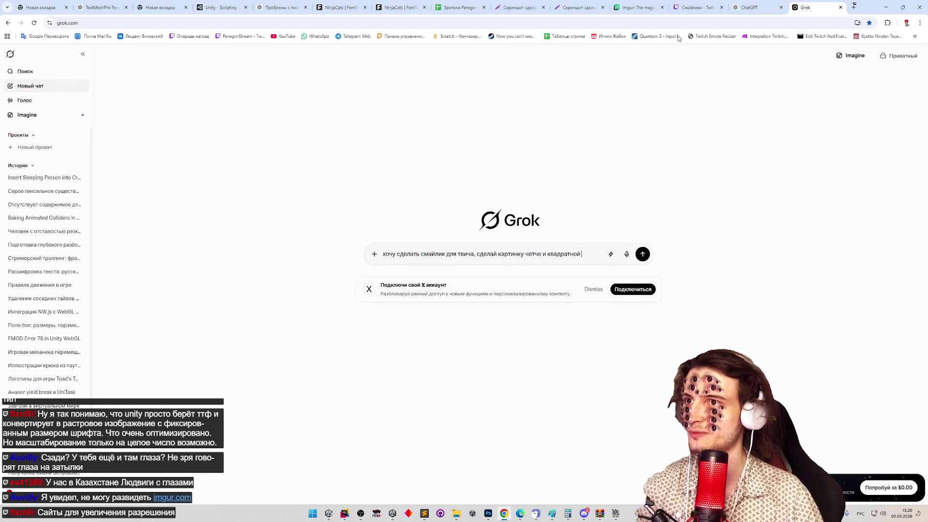
pyautogui.click(638, 7)
pyautogui.moveTo(419, 165)
pyautogui.mouseDown()
pyautogui.moveTo(805, 7)
pyautogui.moveTo(598, 189)
pyautogui.mouseUp()
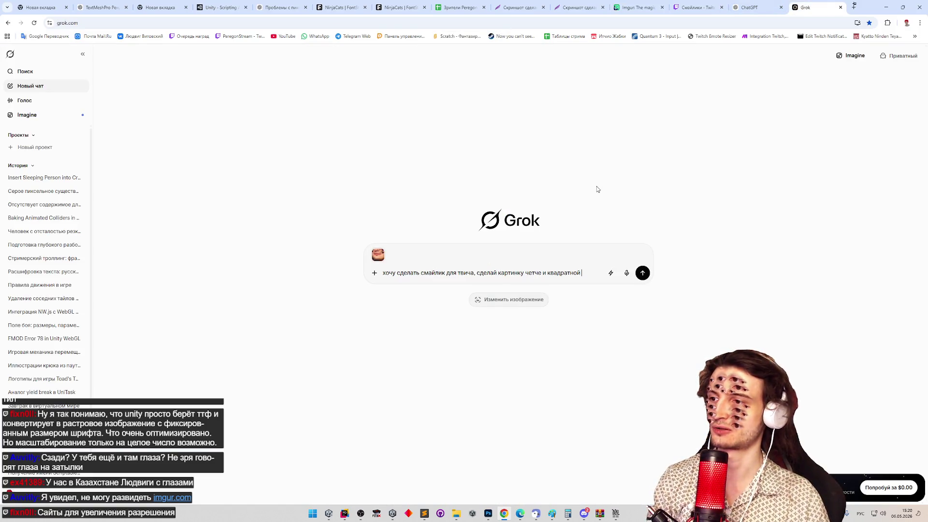
pyautogui.press('Return')
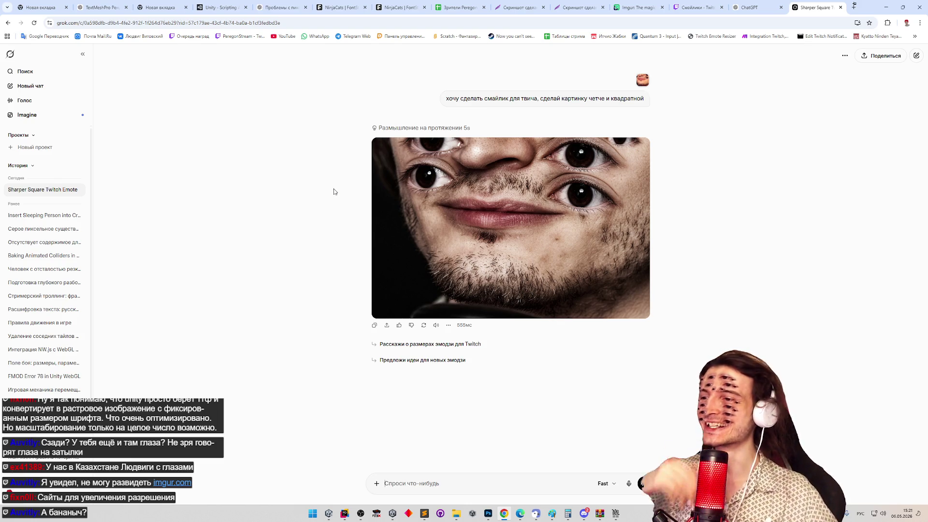
# Copy Grok's generated sharper face image from its enlarged preview.
pyautogui.click(455, 187)
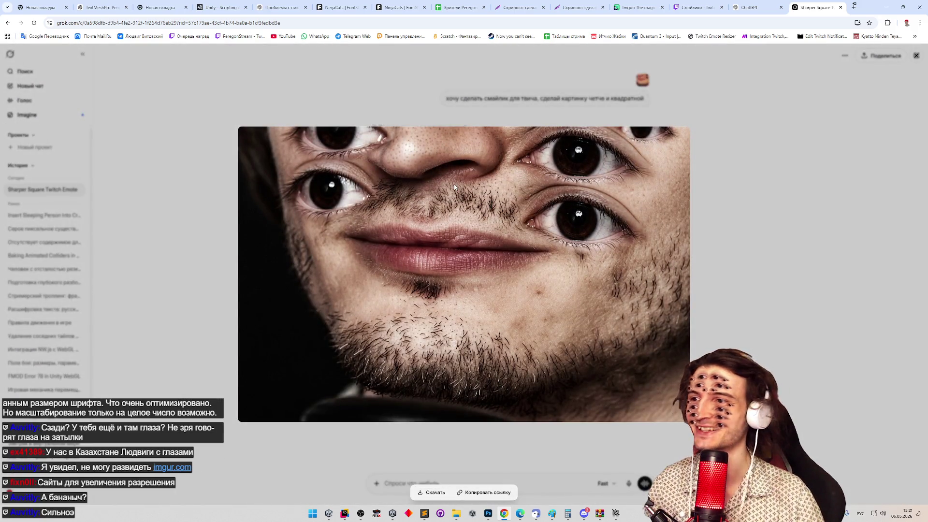
pyautogui.rightClick(455, 187)
pyautogui.click(483, 216)
pyautogui.click(798, 241)
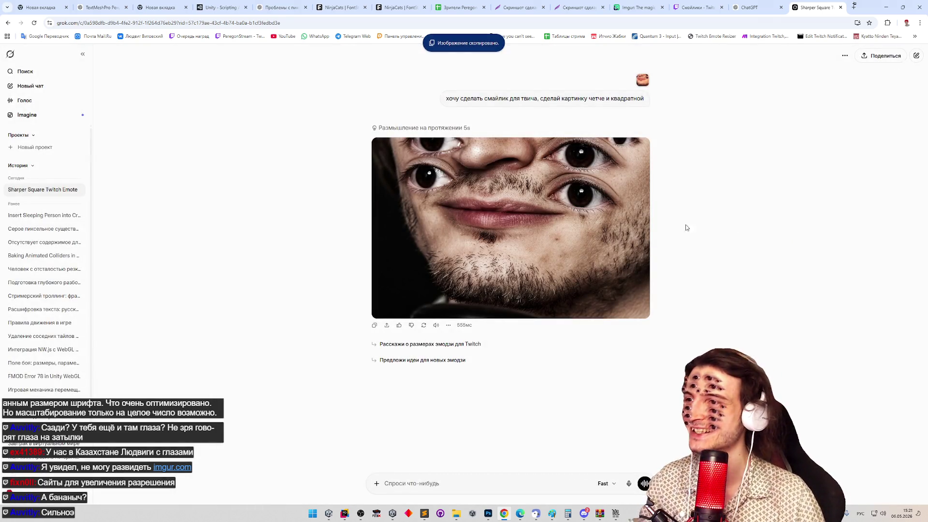
# Ask Grok 'убери черный фон сзади' to remove the black background.
pyautogui.write('квадратн')
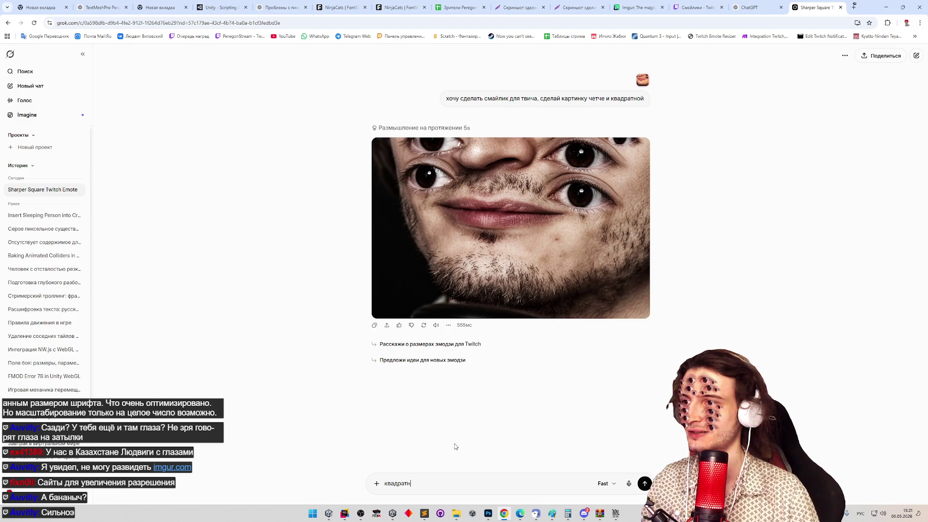
pyautogui.press('BackSpace')
pyautogui.press('BackSpace')
pyautogui.press('BackSpace')
pyautogui.write('убери черный фон с')
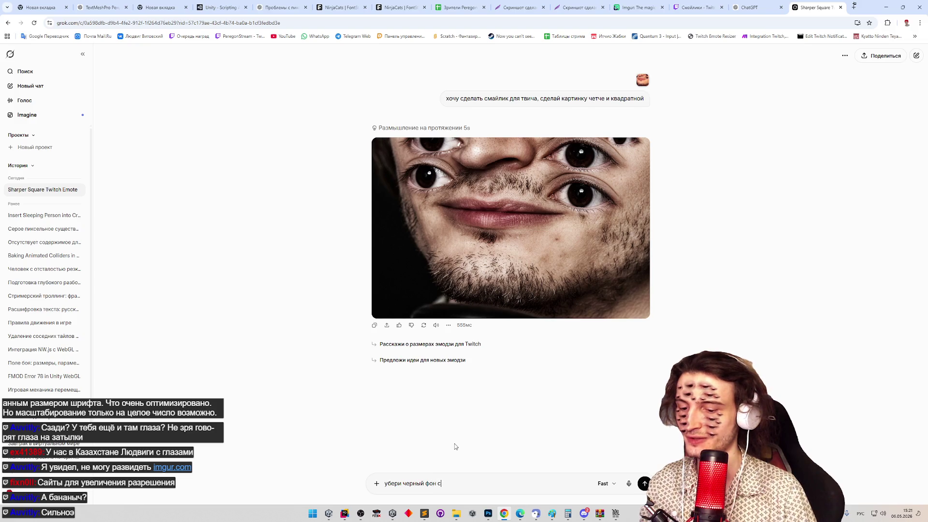
pyautogui.write('зади')
pyautogui.press('Return')
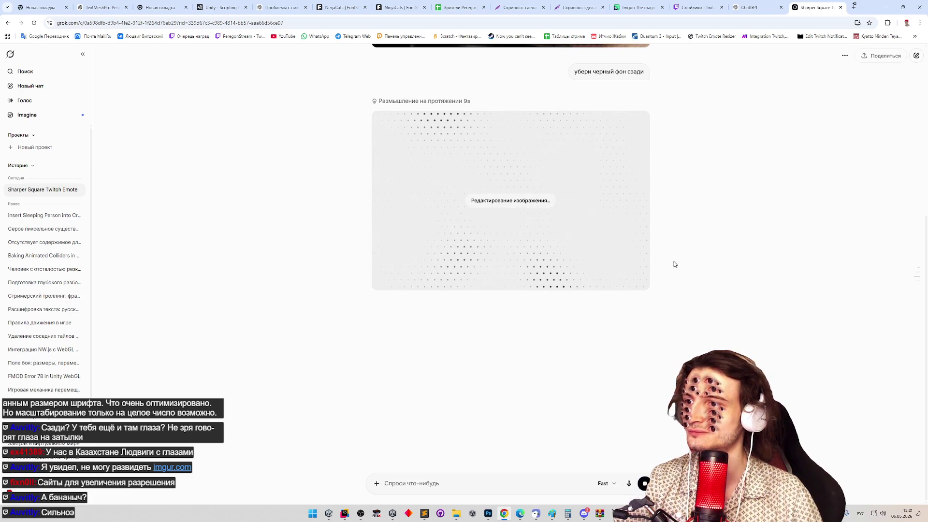
# Compare the earlier and transparent face images and copy the transparent-background result.
pyautogui.scroll(5, 674, 263)
pyautogui.click(504, 208)
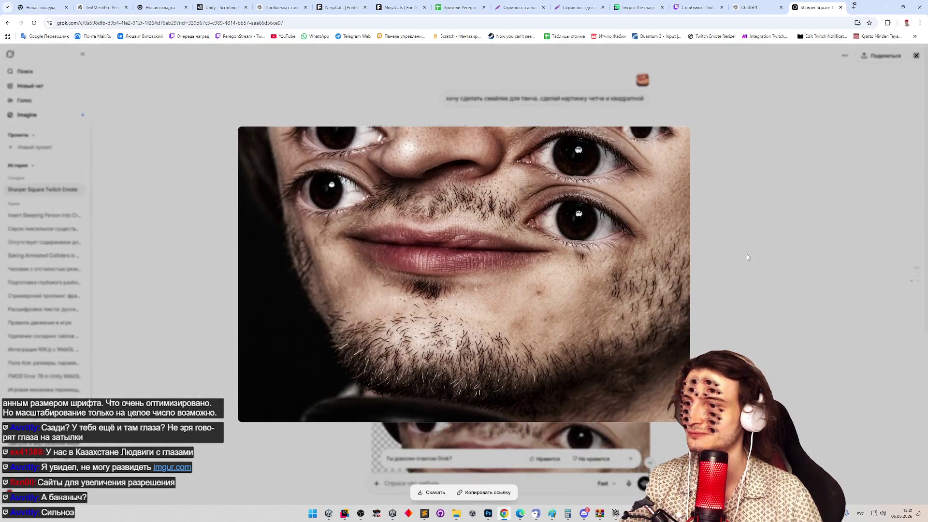
pyautogui.click(688, 289)
pyautogui.scroll(-3, 688, 289)
pyautogui.click(541, 284)
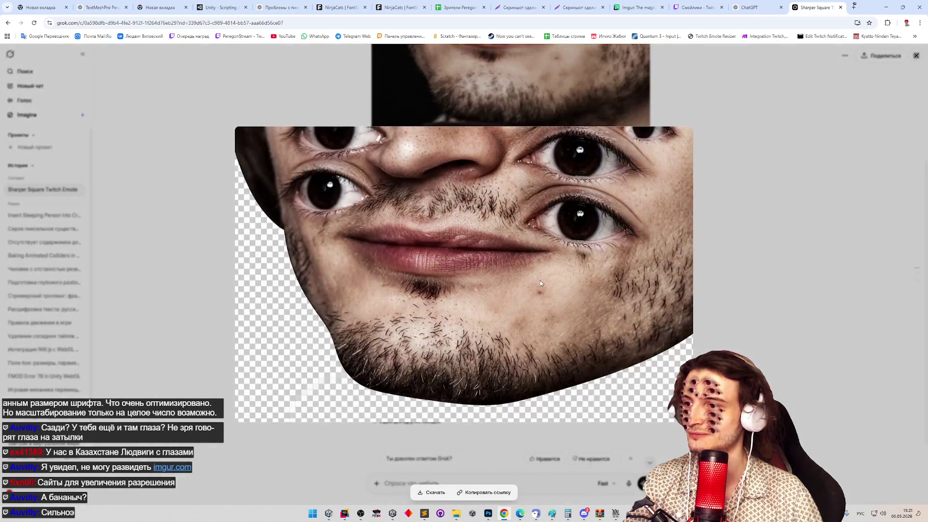
pyautogui.click(342, 354)
pyautogui.click(570, 287)
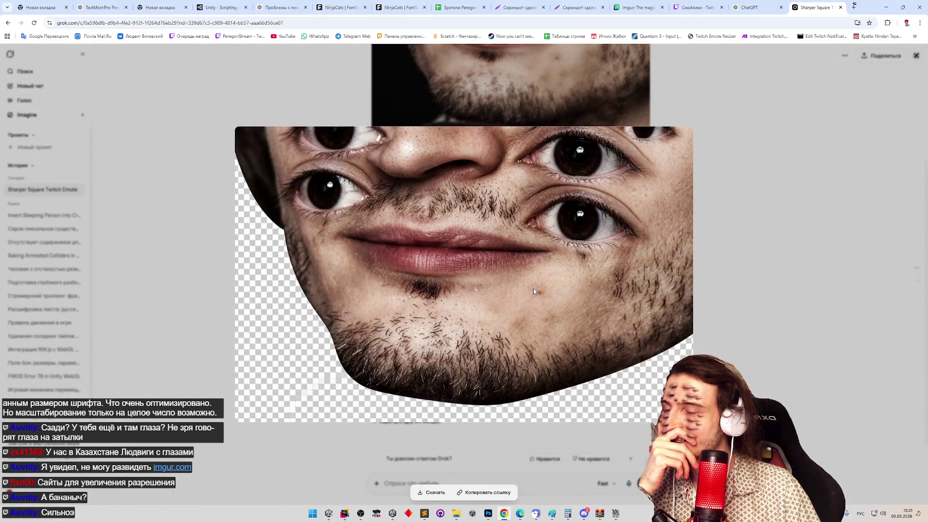
pyautogui.rightClick(515, 285)
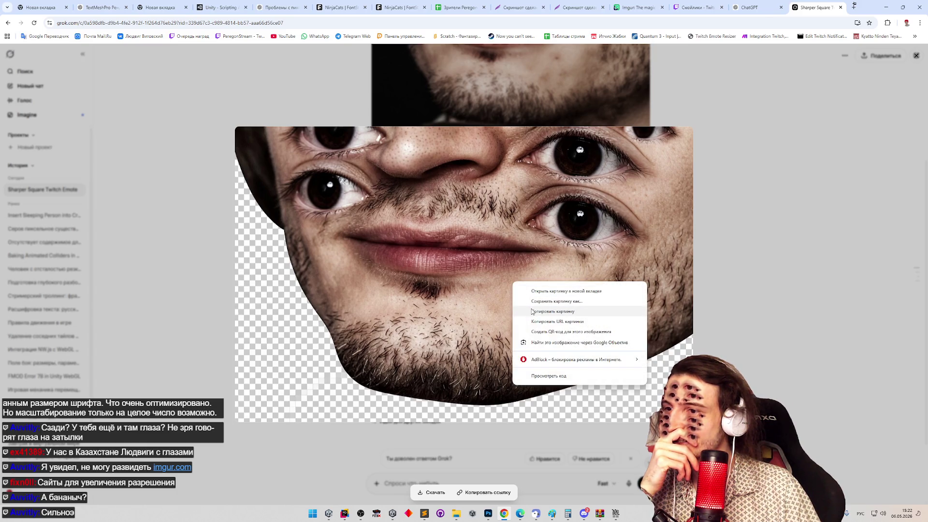
pyautogui.click(533, 312)
pyautogui.click(489, 514)
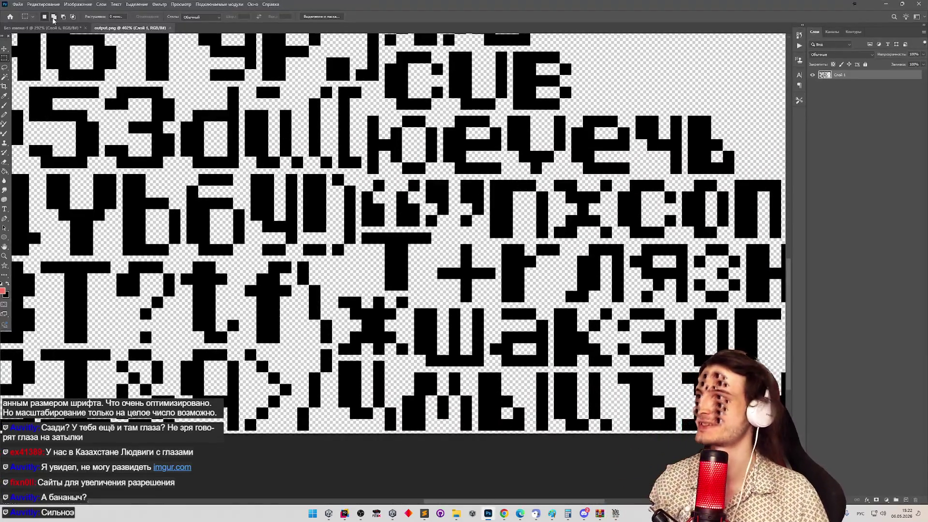
# Create a clipboard-sized document, paste the face image, and delete the Фон background layer.
pyautogui.hotkey('ctrl', 'n')
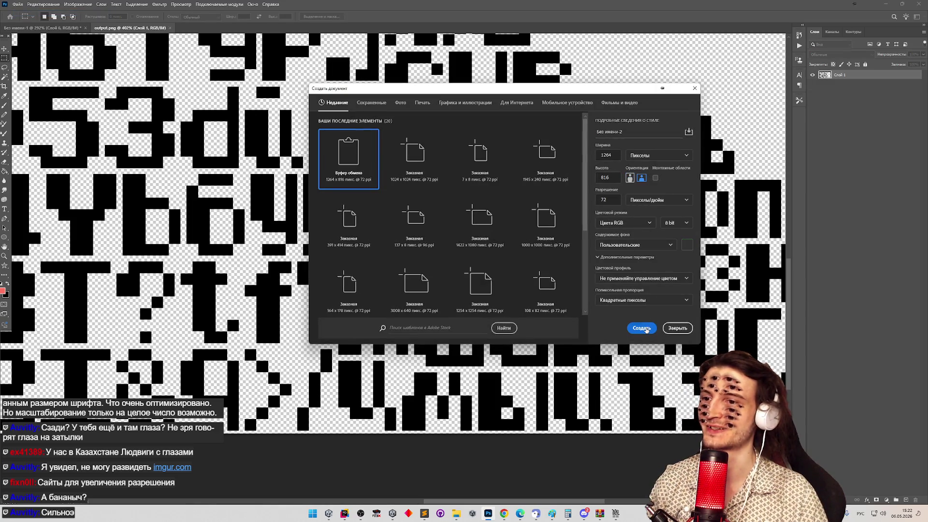
pyautogui.click(642, 328)
pyautogui.hotkey('ctrl', 'v')
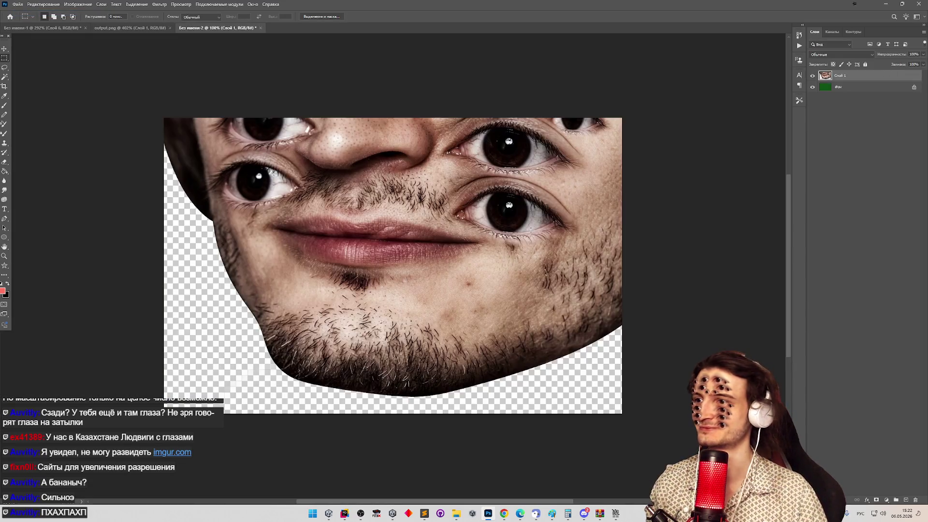
pyautogui.press('z')
pyautogui.hotkey('ctrl', '-')
pyautogui.click(284, 307)
pyautogui.press('m')
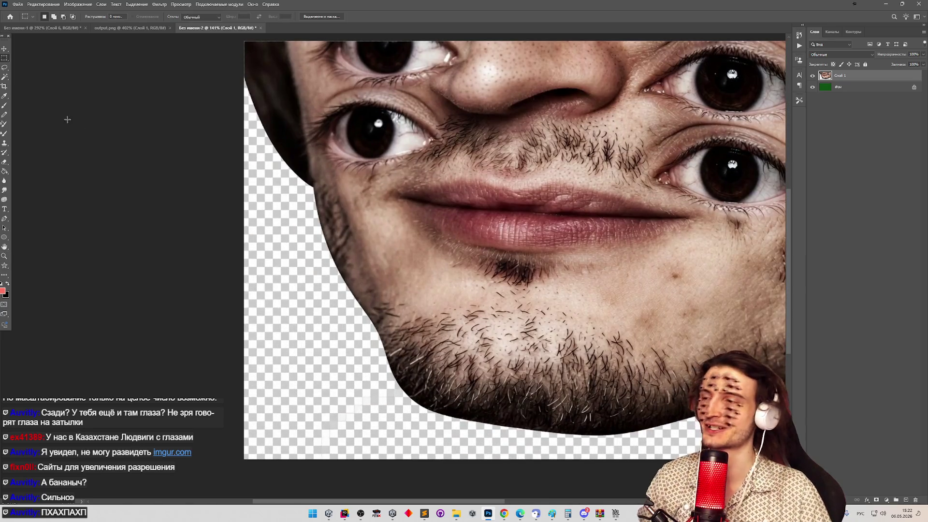
pyautogui.click(832, 87)
pyautogui.press('Delete')
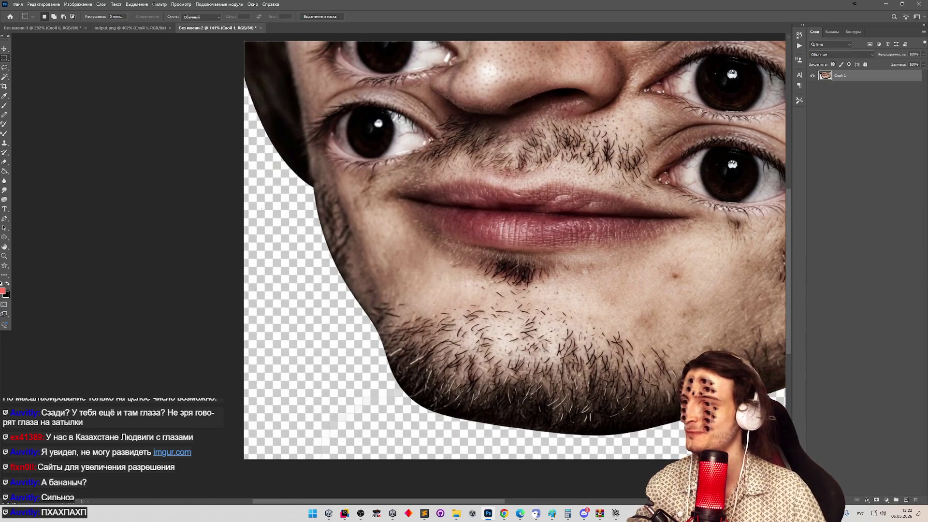
# Select the transparent area around the face with the Magic Wand at Tolerance 200.
pyautogui.scroll(-3, 261, 209)
pyautogui.scroll(2, 232, 207)
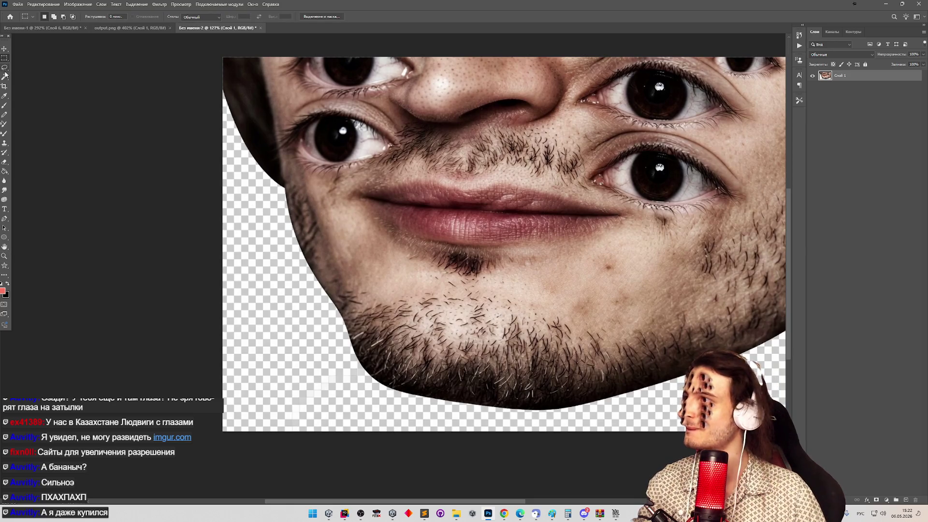
pyautogui.click(5, 76)
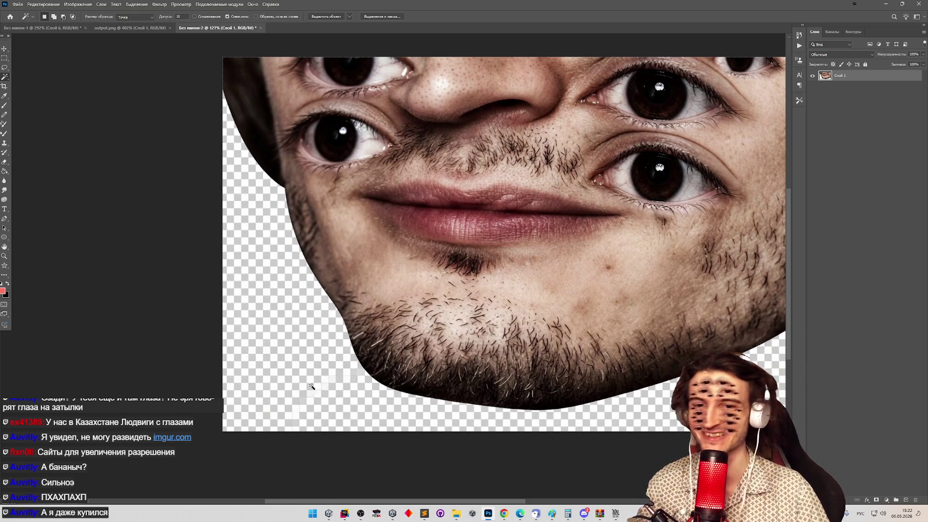
pyautogui.click(245, 255)
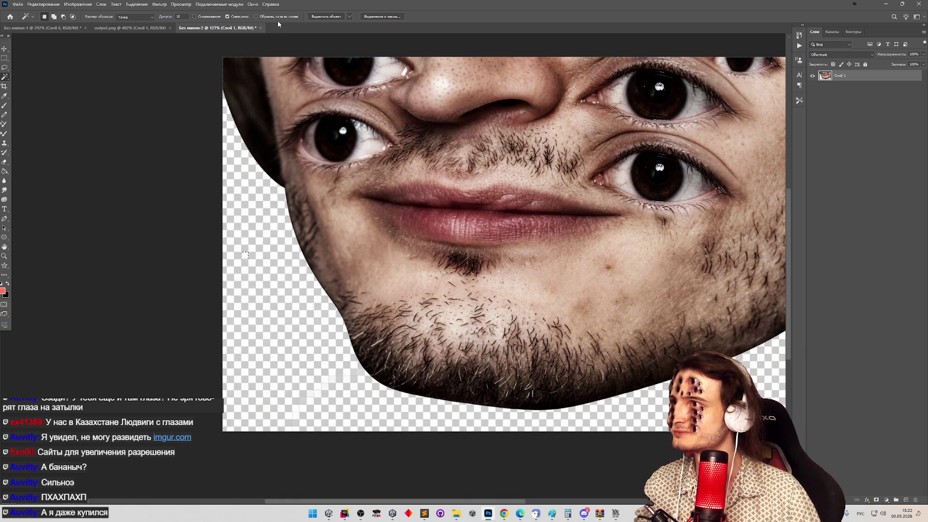
pyautogui.click(243, 17)
pyautogui.click(231, 213)
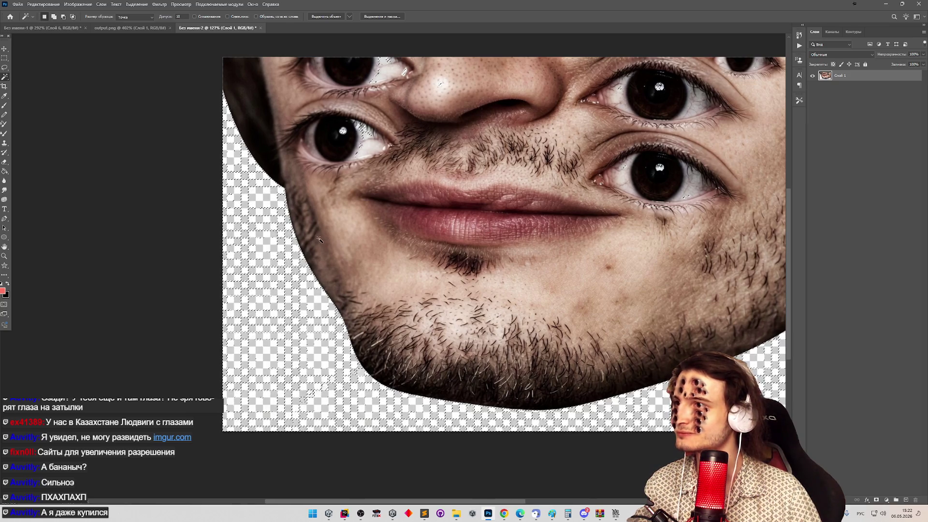
pyautogui.press('m')
pyautogui.hotkey('ctrl', 'd')
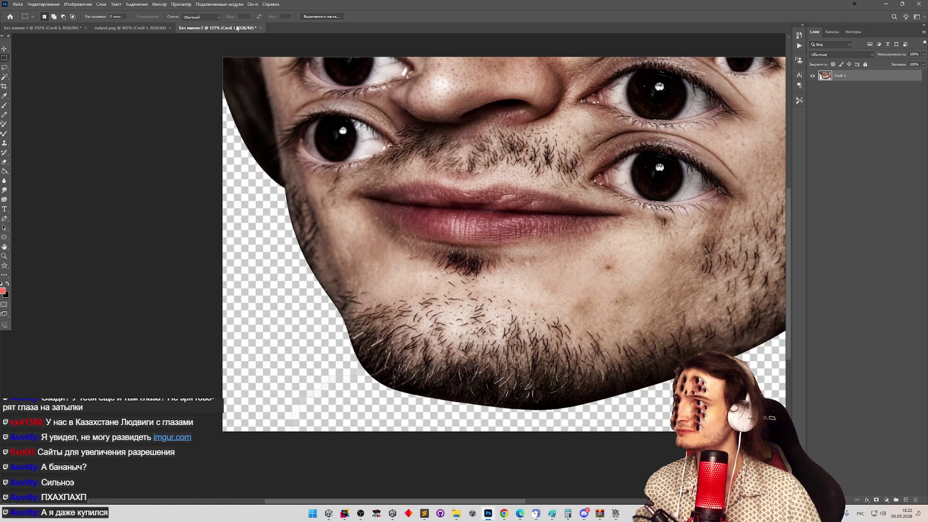
pyautogui.click(5, 76)
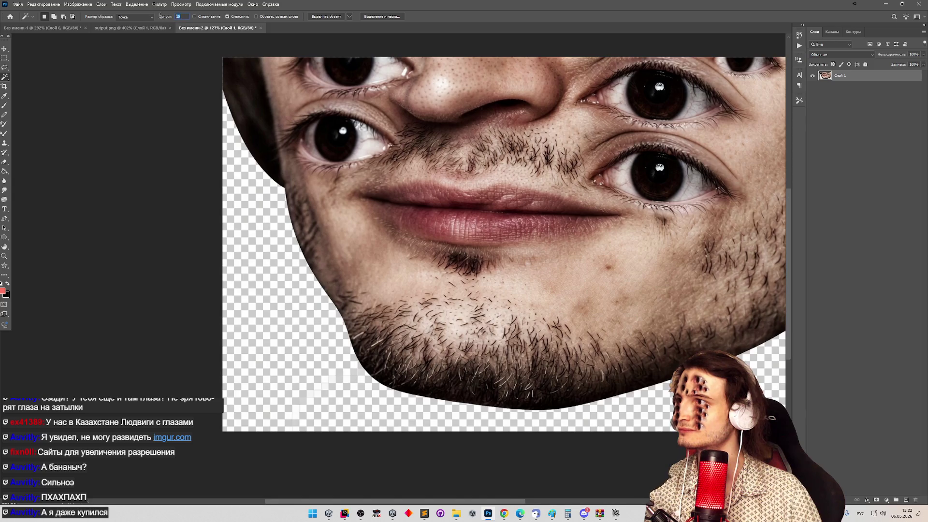
pyautogui.write('200')
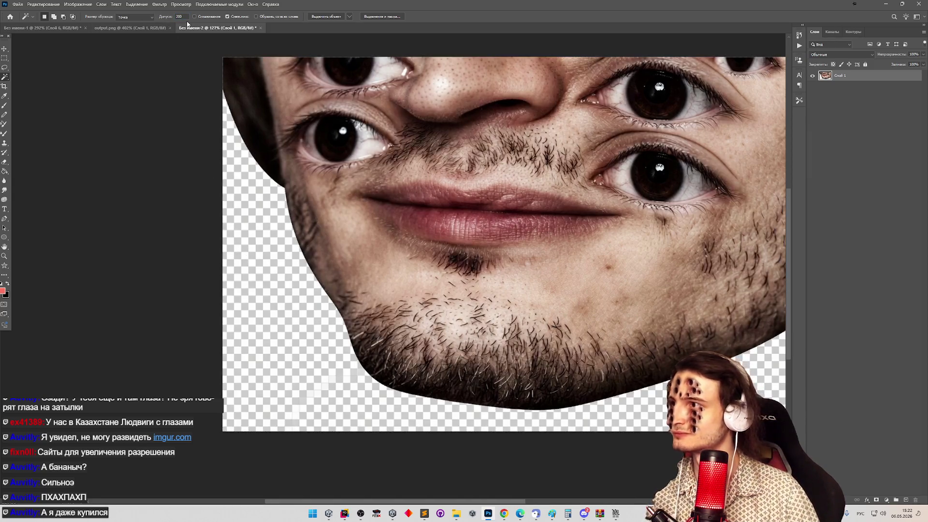
pyautogui.click(256, 292)
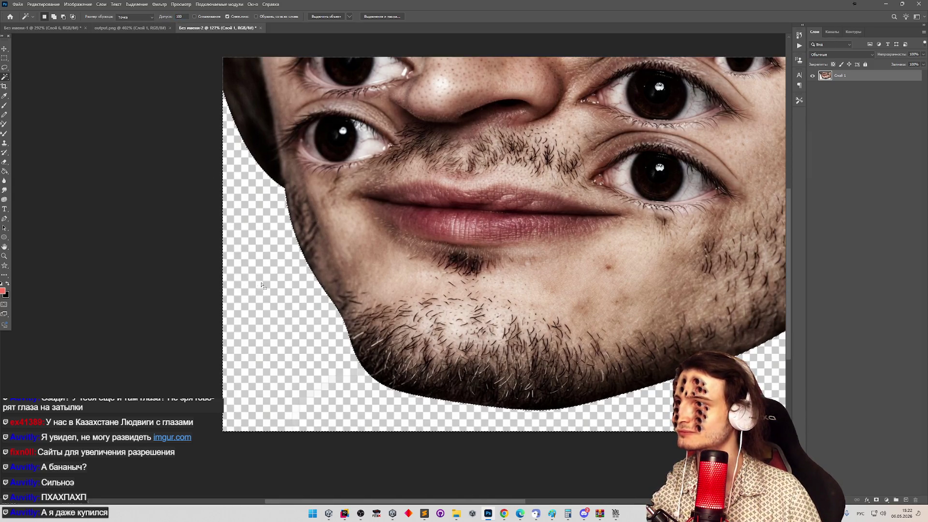
pyautogui.scroll(-5, 299, 256)
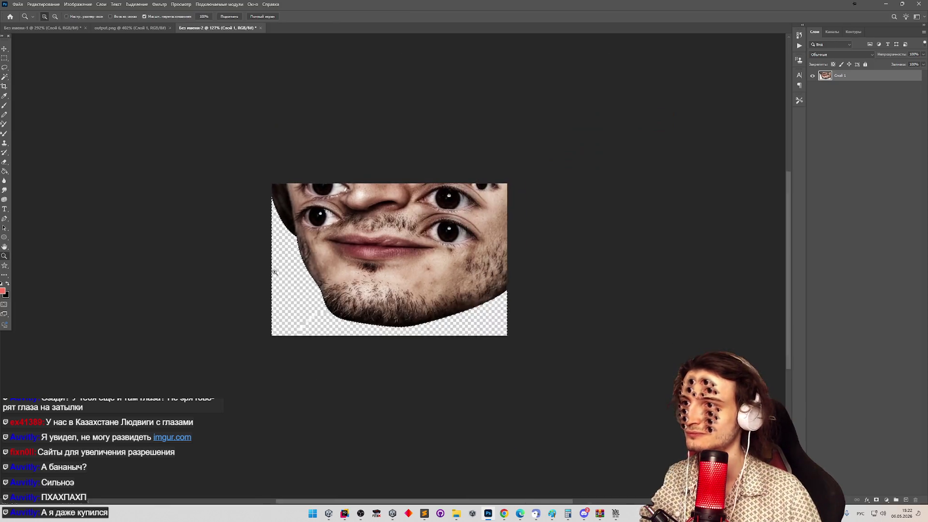
pyautogui.scroll(3, 293, 261)
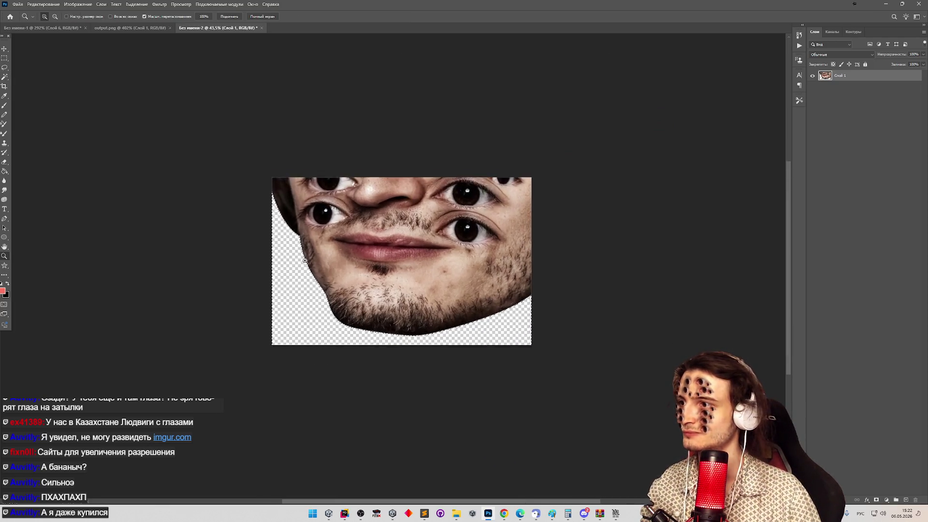
pyautogui.press('z')
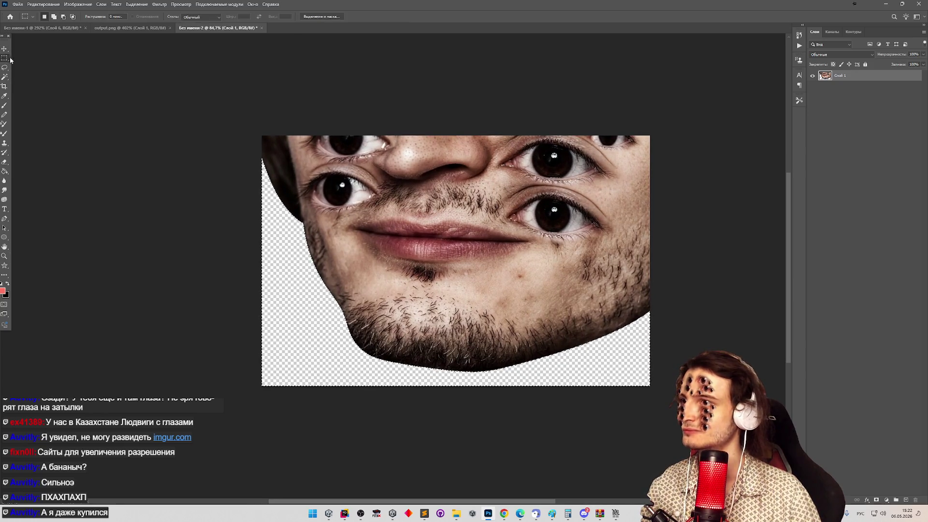
pyautogui.scroll(-2, 387, 150)
pyautogui.scroll(3, 386, 149)
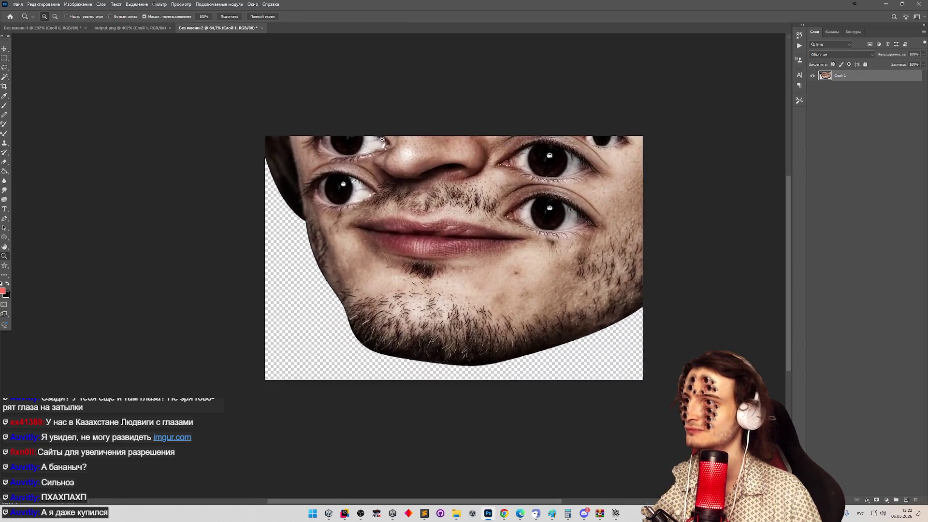
pyautogui.press('m')
pyautogui.moveTo(283, 131)
pyautogui.mouseDown()
pyautogui.moveTo(300, 232)
pyautogui.moveTo(445, 433)
pyautogui.moveTo(655, 475)
pyautogui.mouseUp()
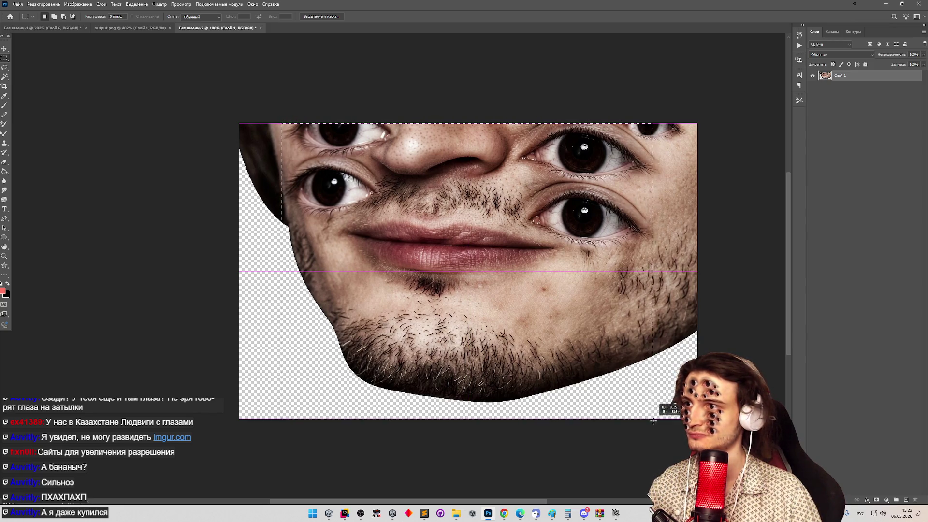
pyautogui.moveTo(659, 433); pyautogui.dragTo(656, 436)
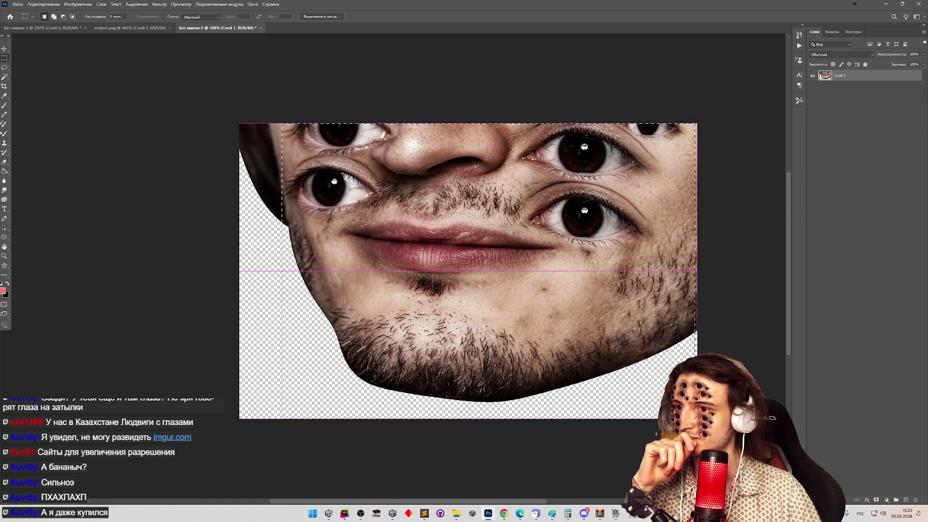
pyautogui.moveTo(696, 419); pyautogui.dragTo(680, 418)
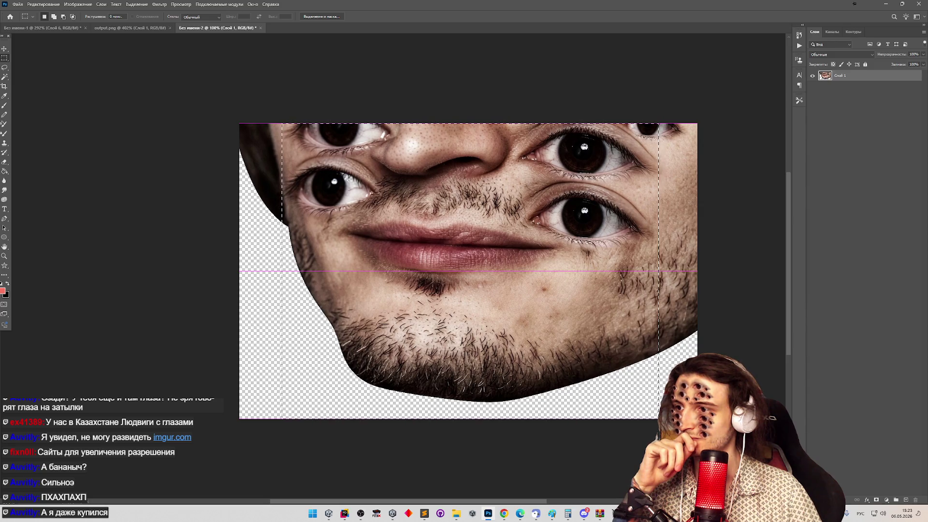
pyautogui.hotkey('ctrl', 'h')
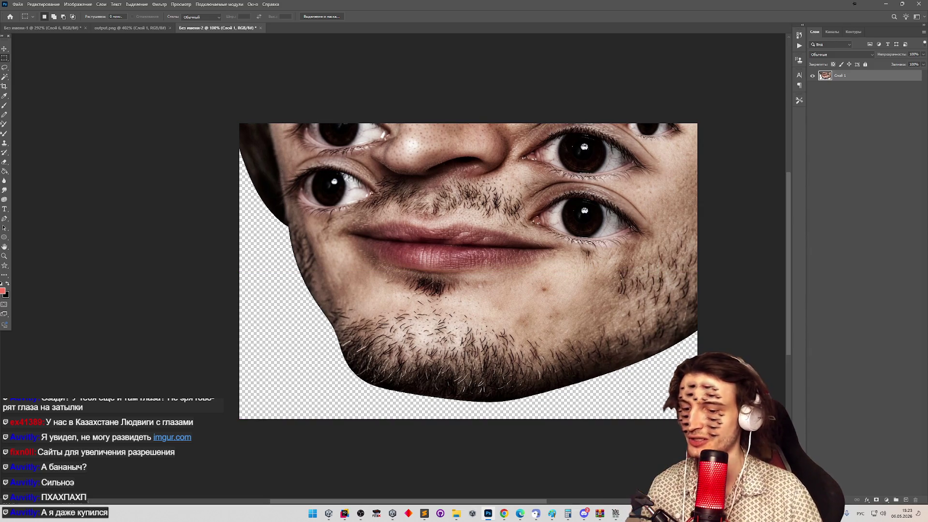
# Extend the canvas downward with the Crop tool to add transparent space below.
pyautogui.click(4, 86)
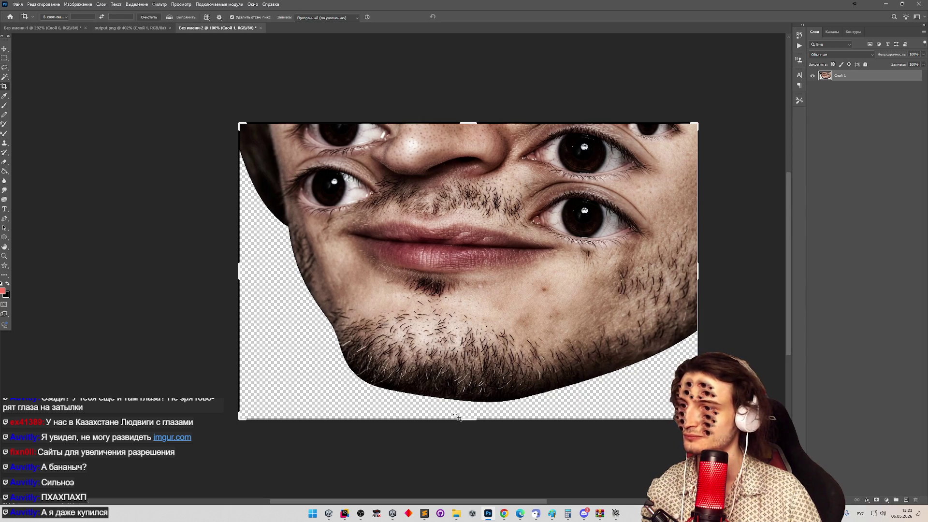
pyautogui.moveTo(467, 423); pyautogui.dragTo(465, 447)
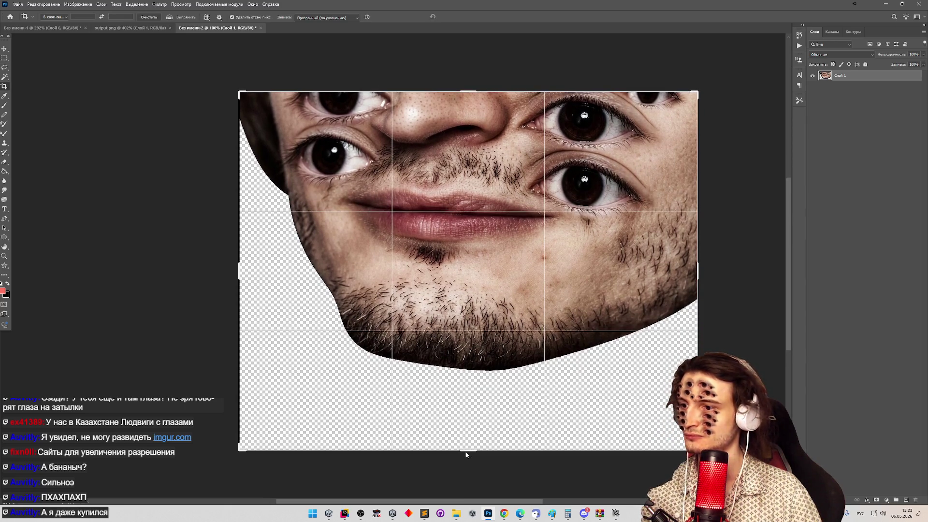
pyautogui.click(5, 58)
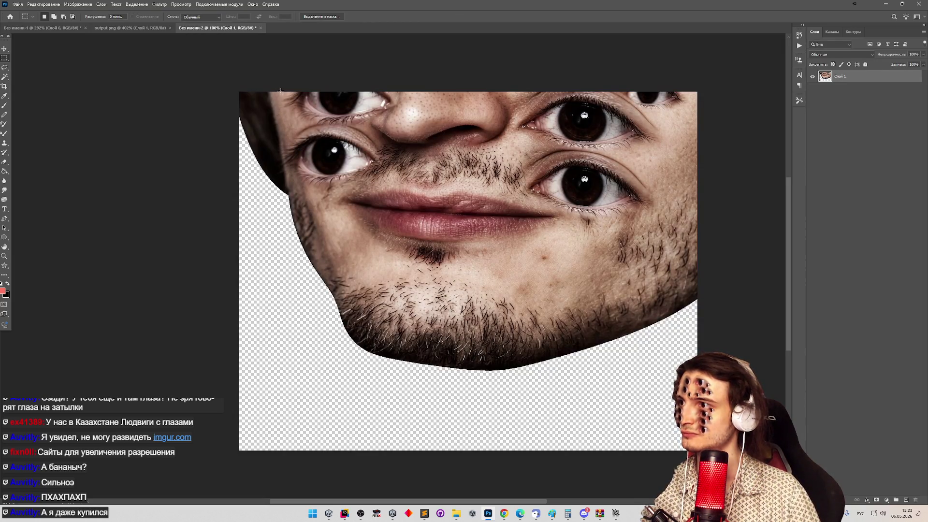
# Marquee the face area and crop the canvas to a near-square frame around it.
pyautogui.moveTo(281, 91)
pyautogui.mouseDown()
pyautogui.moveTo(319, 225)
pyautogui.moveTo(375, 331)
pyautogui.moveTo(648, 436)
pyautogui.moveTo(649, 485)
pyautogui.moveTo(653, 475)
pyautogui.mouseUp()
pyautogui.press('z')
pyautogui.scroll(-6, 507, 363)
pyautogui.scroll(2, 507, 363)
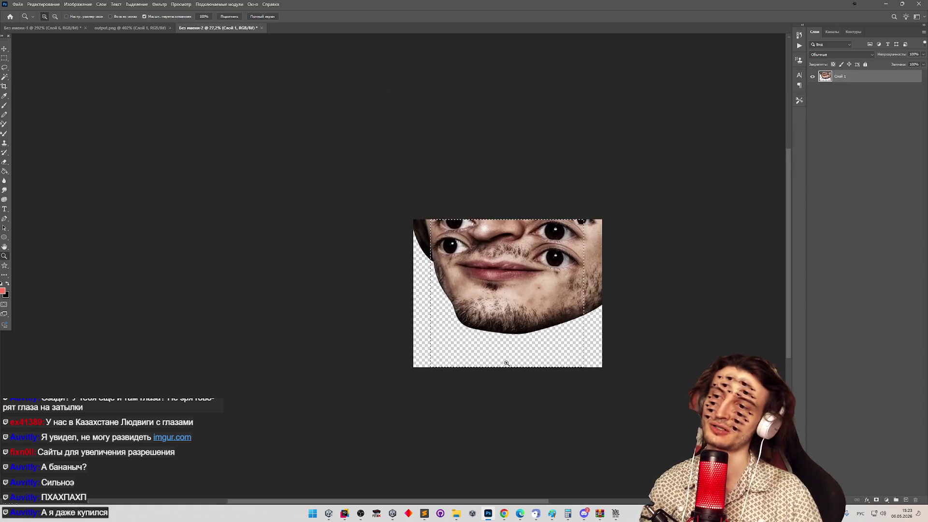
pyautogui.scroll(3, 555, 327)
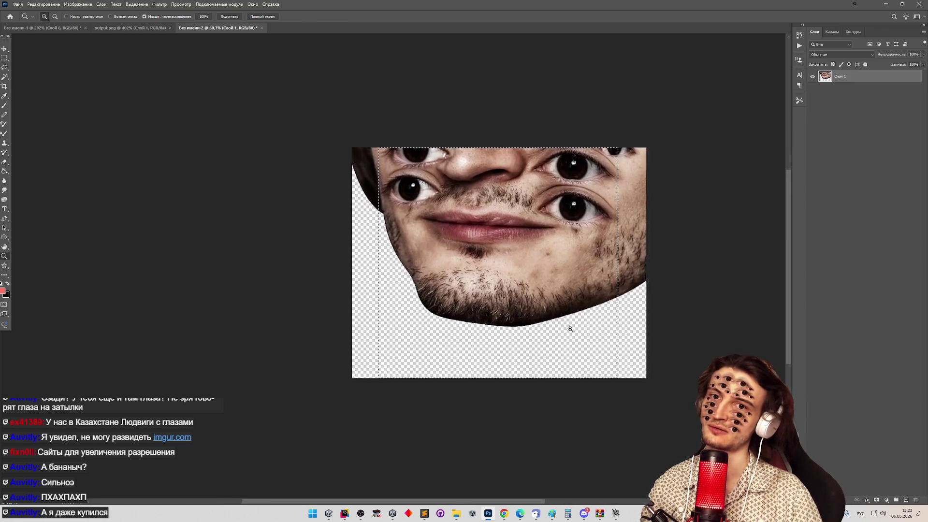
pyautogui.scroll(2, 571, 329)
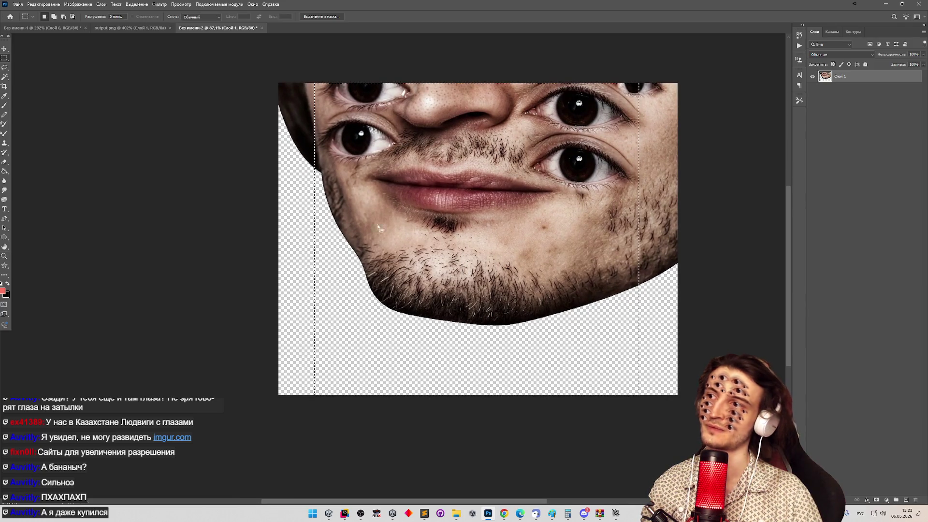
pyautogui.press('v')
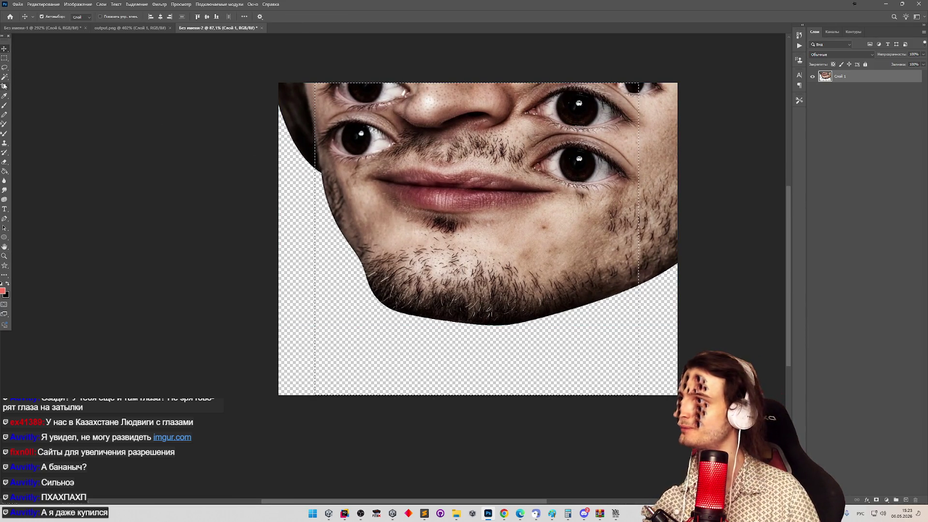
pyautogui.press('c')
pyautogui.moveTo(472, 396); pyautogui.dragTo(473, 413)
pyautogui.press('Return')
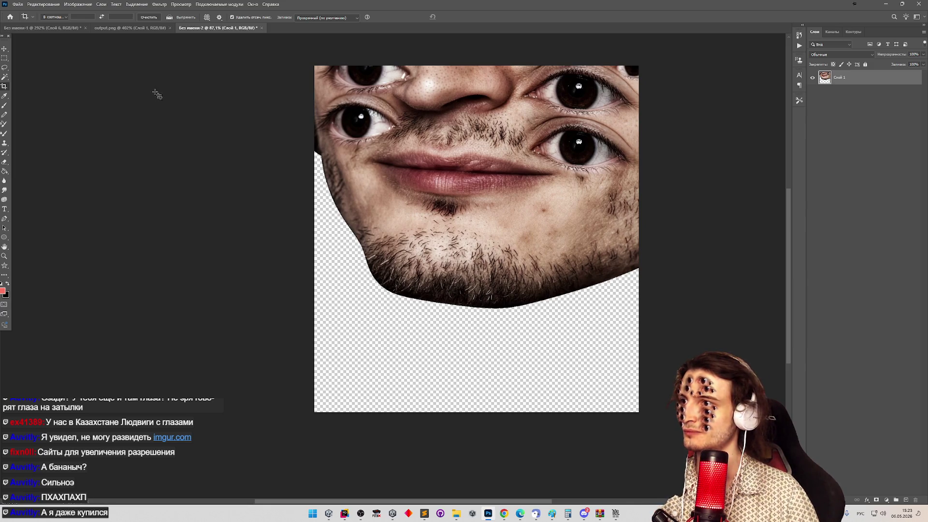
# Move the face layer down about 110 px, then fine-tune its height with arrow-key nudges.
pyautogui.click(4, 50)
pyautogui.moveTo(448, 145); pyautogui.dragTo(452, 240)
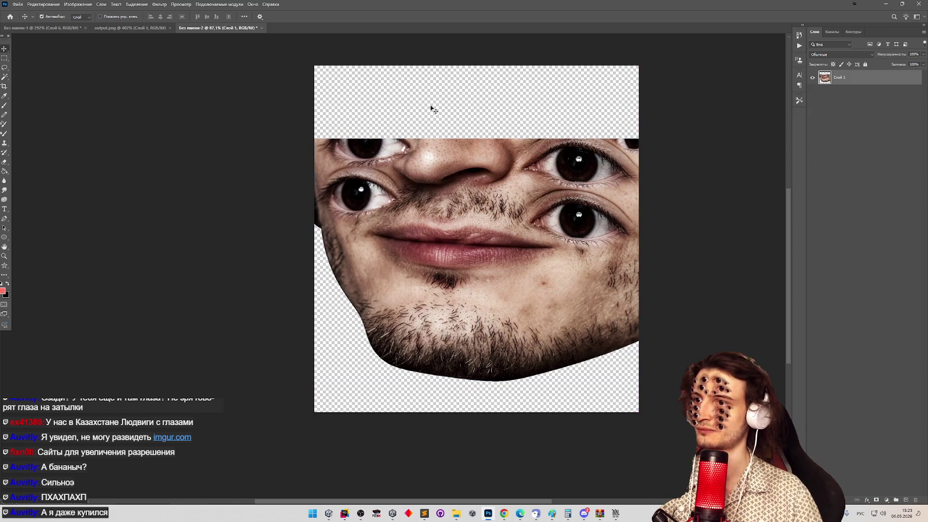
pyautogui.press('Up')
pyautogui.press('Up')
pyautogui.press('Up')
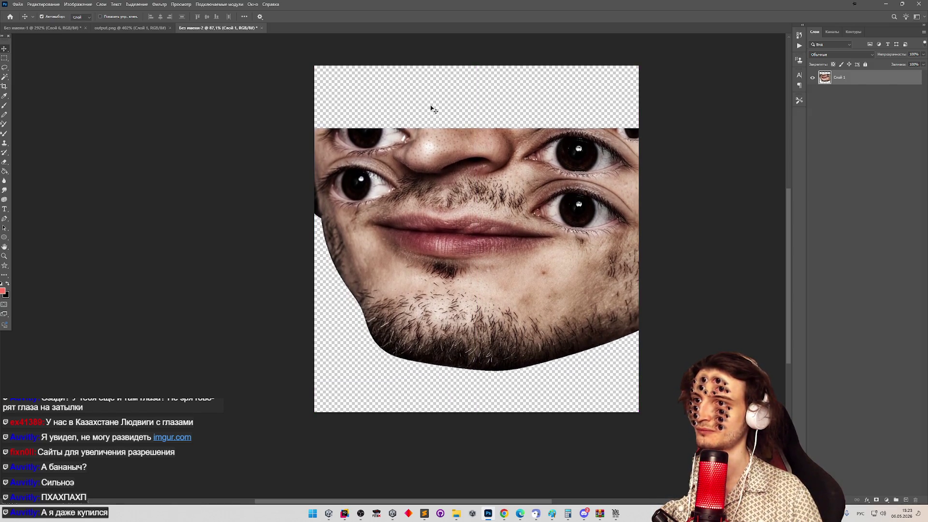
pyautogui.press('Up')
pyautogui.press('Up')
pyautogui.press('Up')
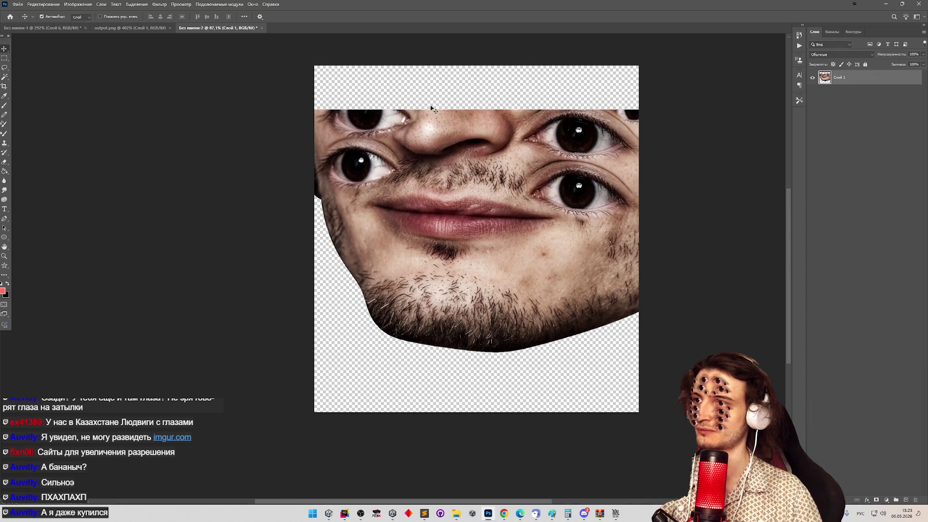
pyautogui.press('Down')
pyautogui.press('Down')
pyautogui.press('Down')
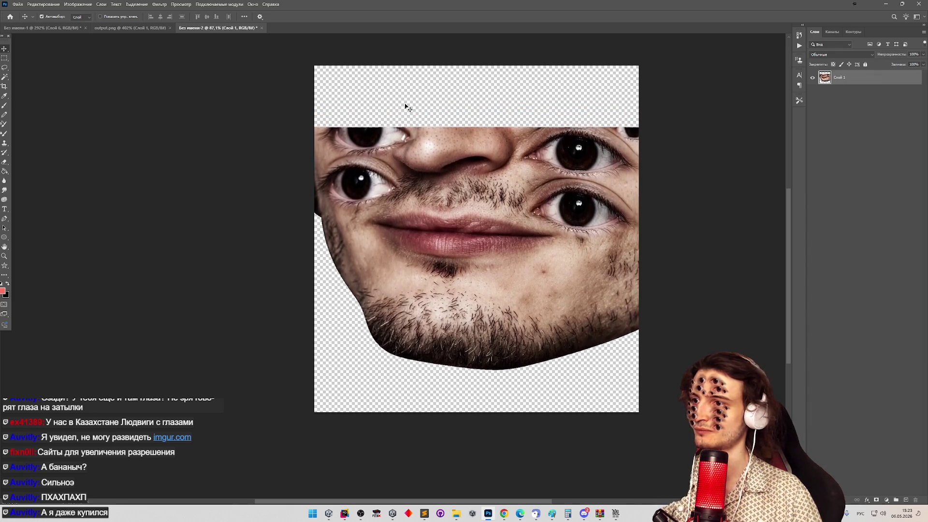
pyautogui.press('Down')
pyautogui.press('Down')
pyautogui.press('Down')
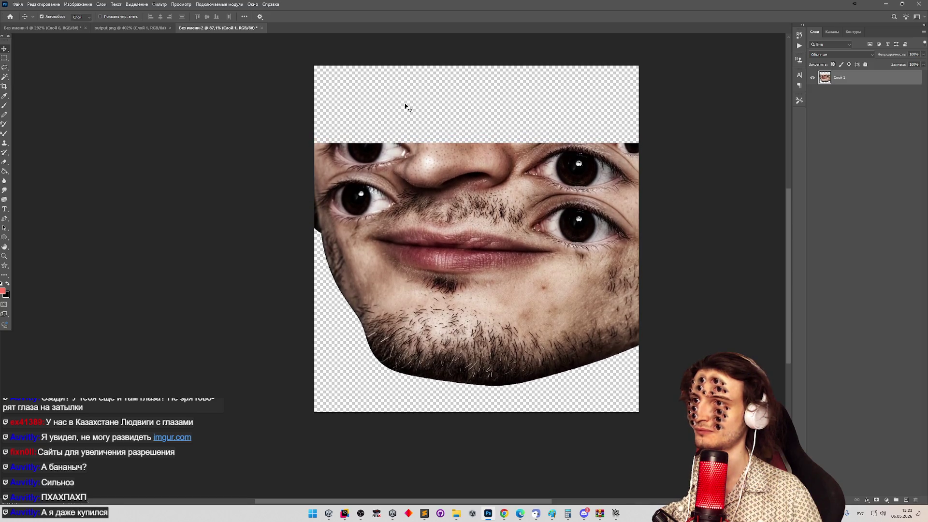
pyautogui.press('Up')
pyautogui.press('Up')
pyautogui.press('Up')
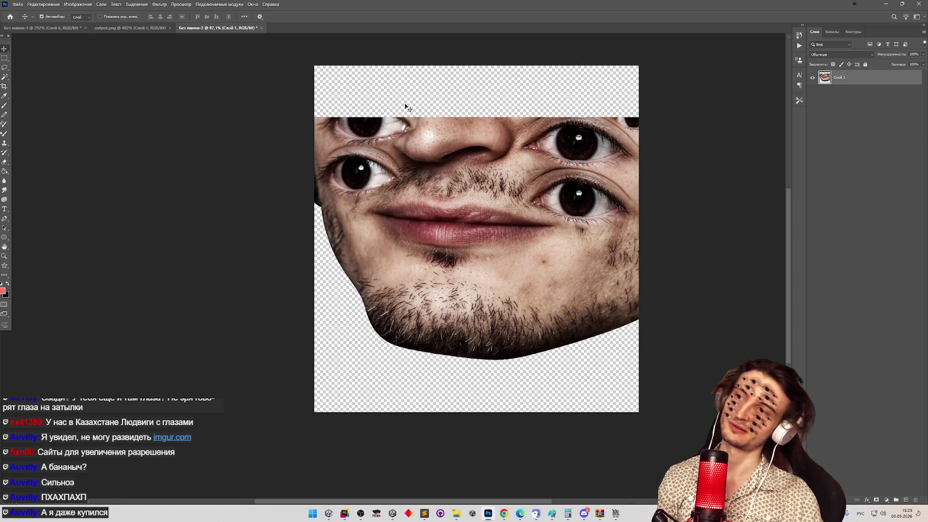
pyautogui.press('Up')
pyautogui.press('Up')
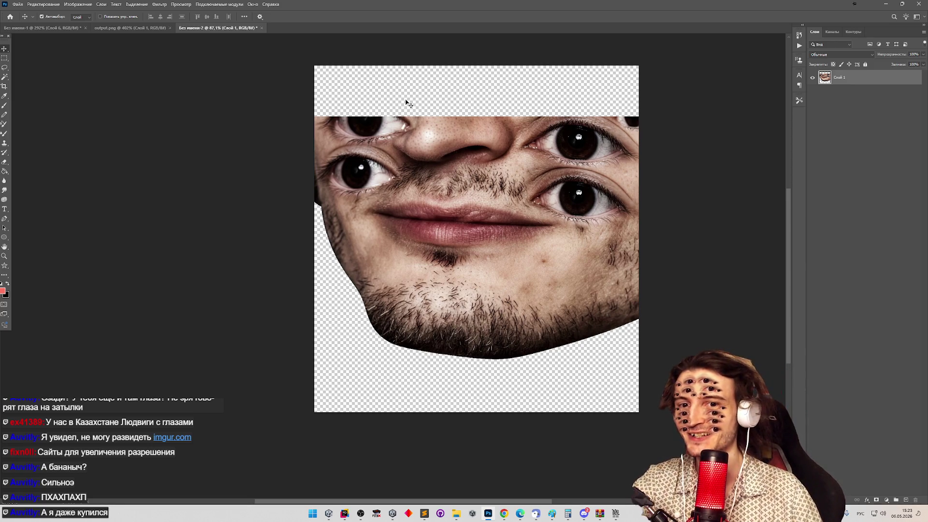
# Quick-export the face image as a PNG named Без имени-2.png to the desktop.
pyautogui.click(15, 4)
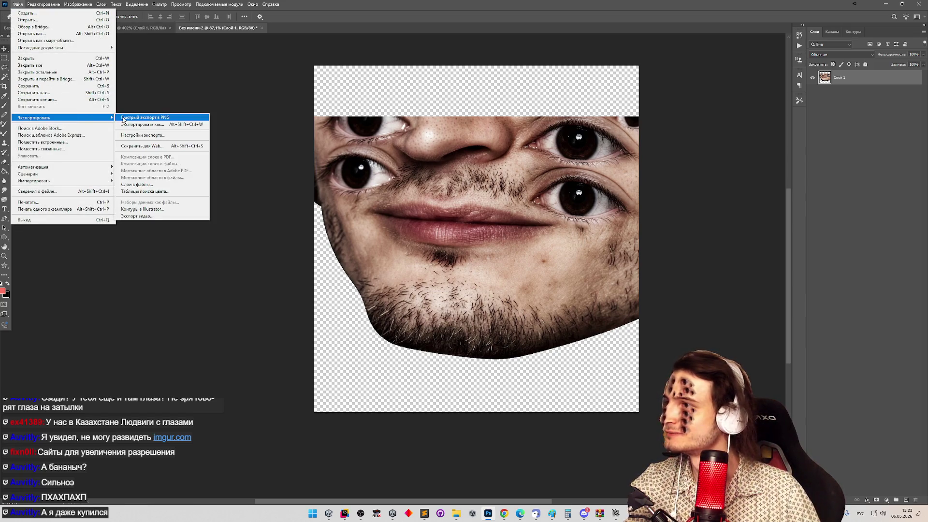
pyautogui.click(145, 117)
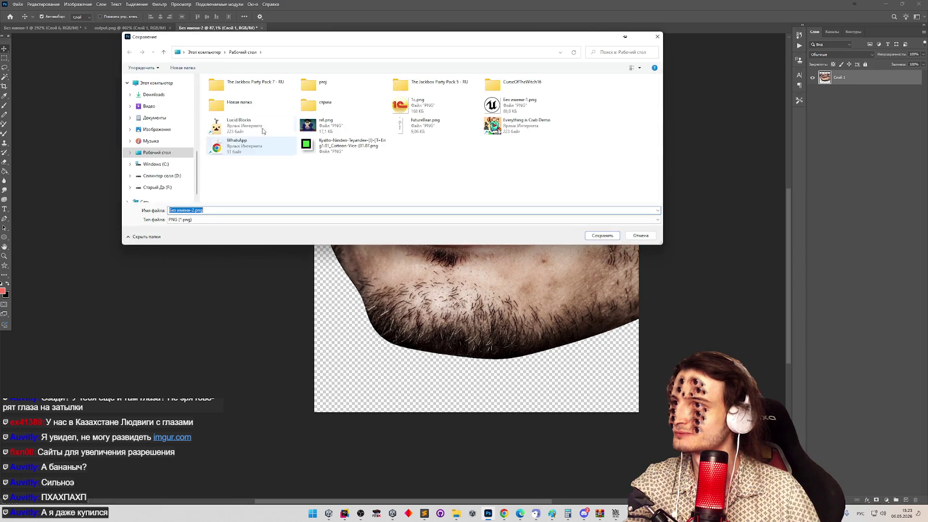
pyautogui.scroll(10, 252, 166)
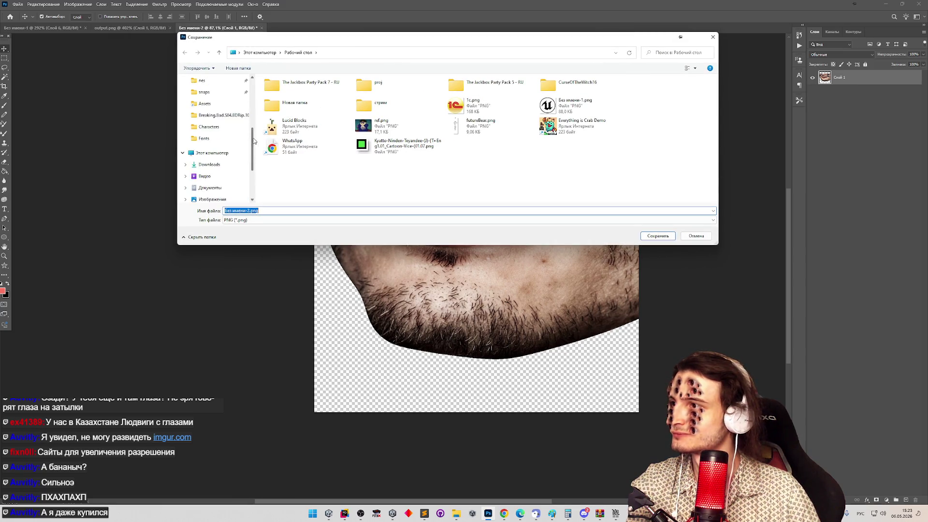
pyautogui.click(696, 236)
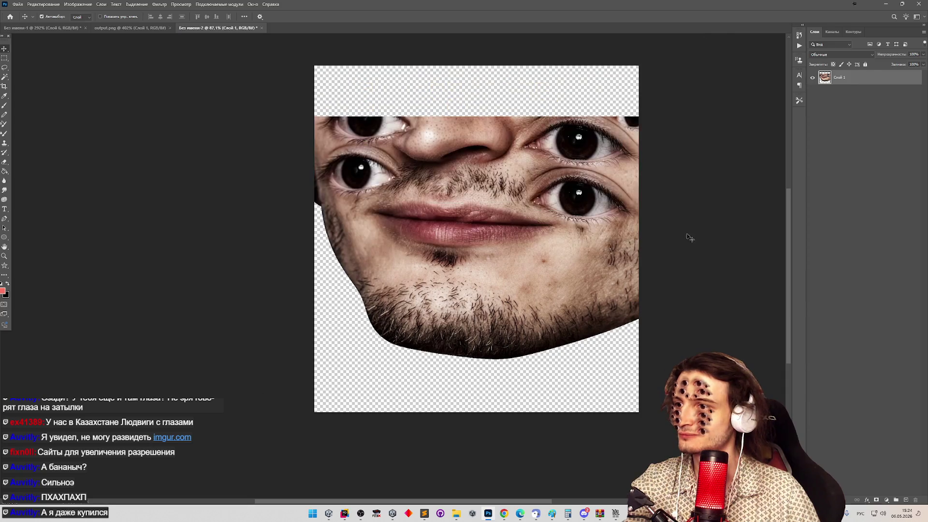
pyautogui.click(17, 4)
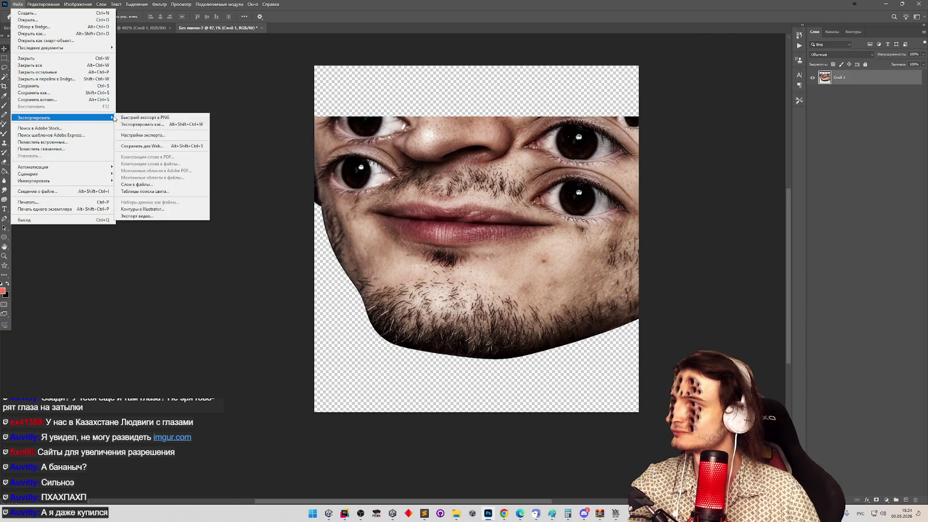
pyautogui.click(126, 118)
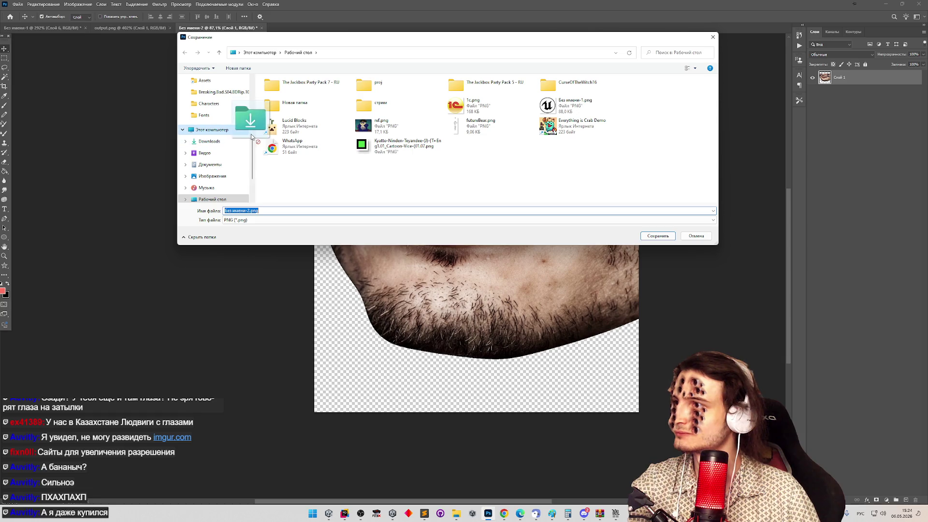
pyautogui.click(674, 237)
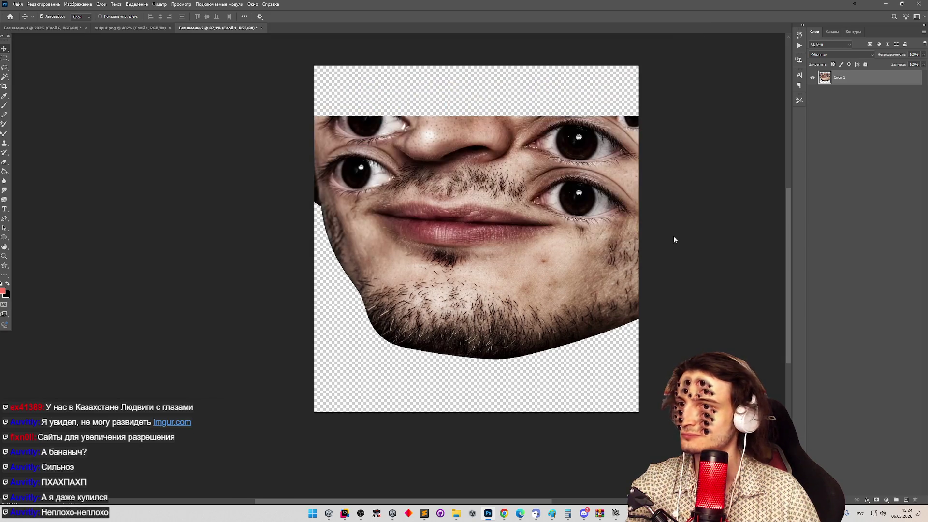
# Load Без имени-2.png into Twitch Emote Resizer and download all emote and badge sizes as a zip.
pyautogui.click(504, 514)
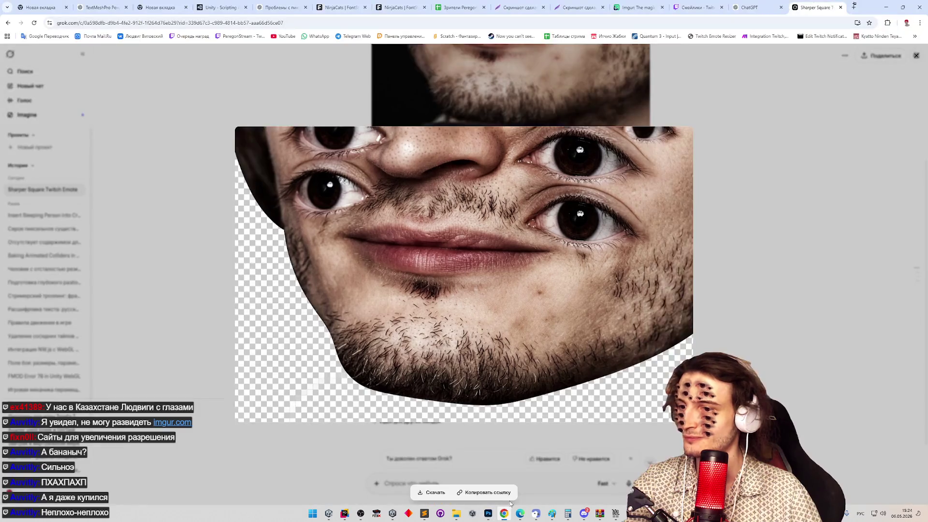
pyautogui.click(714, 36)
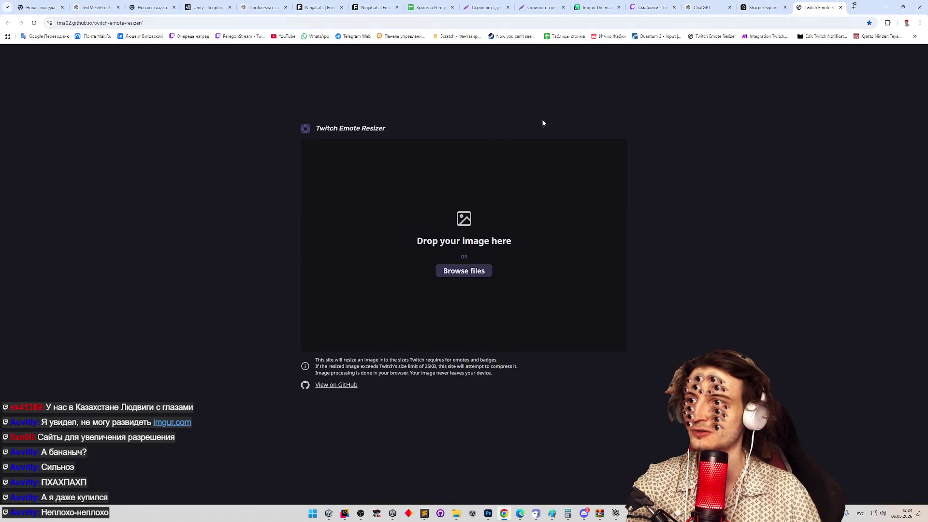
pyautogui.click(459, 270)
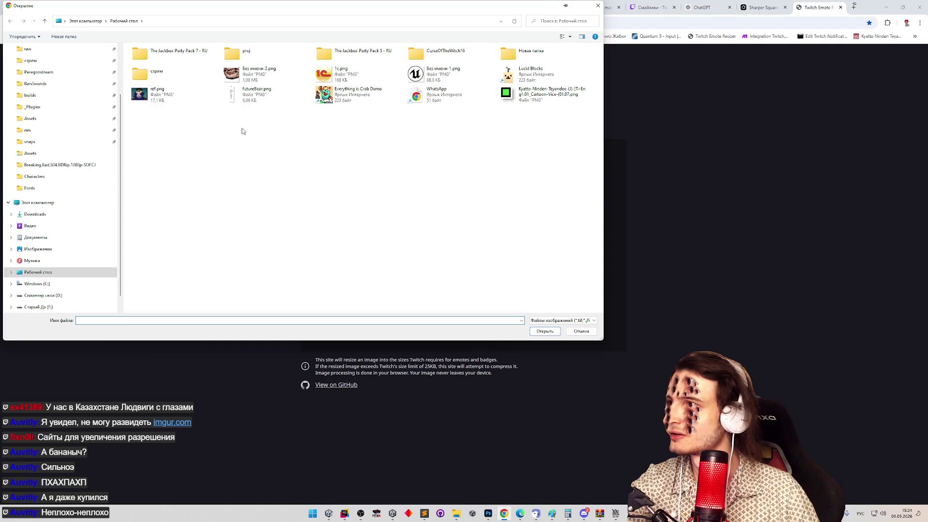
pyautogui.doubleClick(254, 75)
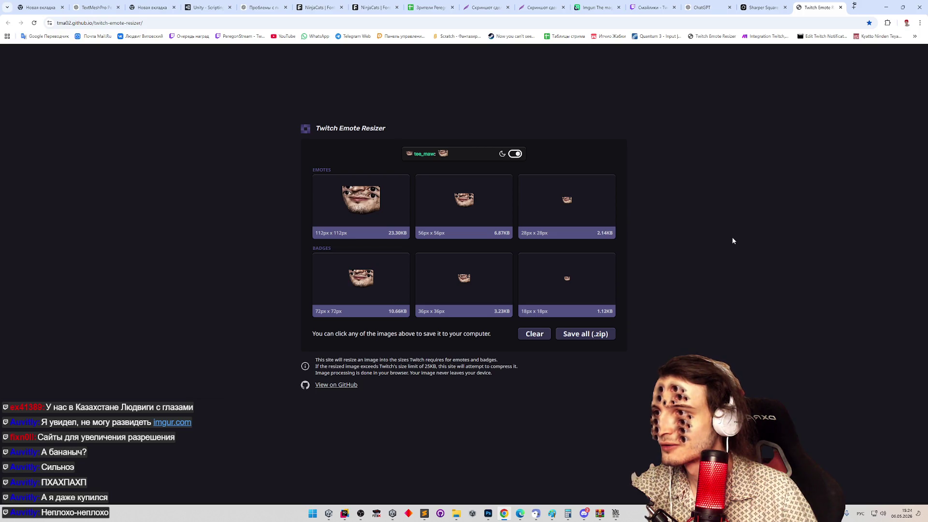
pyautogui.click(607, 333)
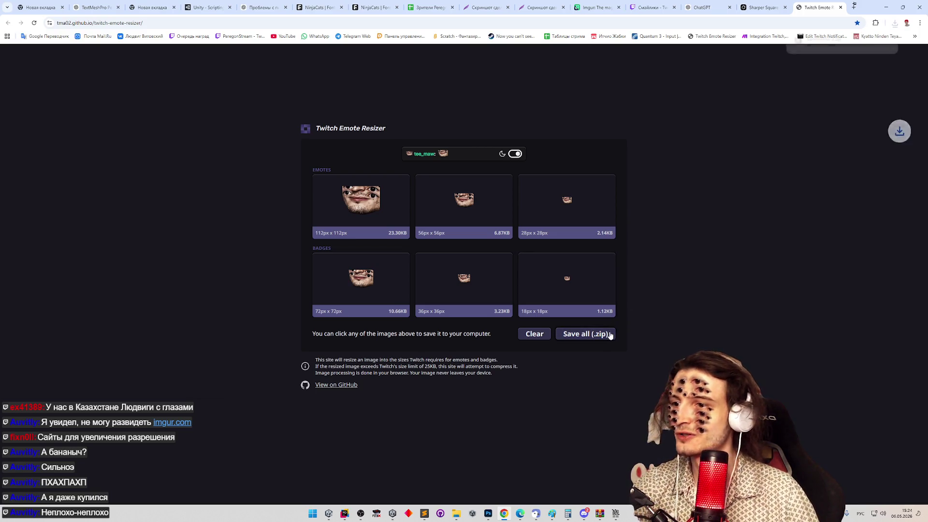
# Rename the downloaded zip to Multieyes.zip, accepting the extension change warning.
pyautogui.click(874, 44)
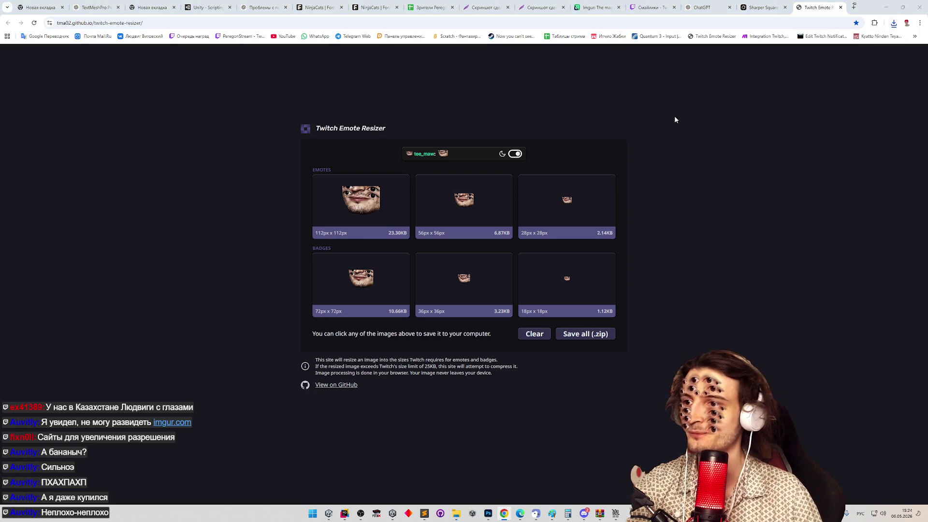
pyautogui.rightClick(474, 215)
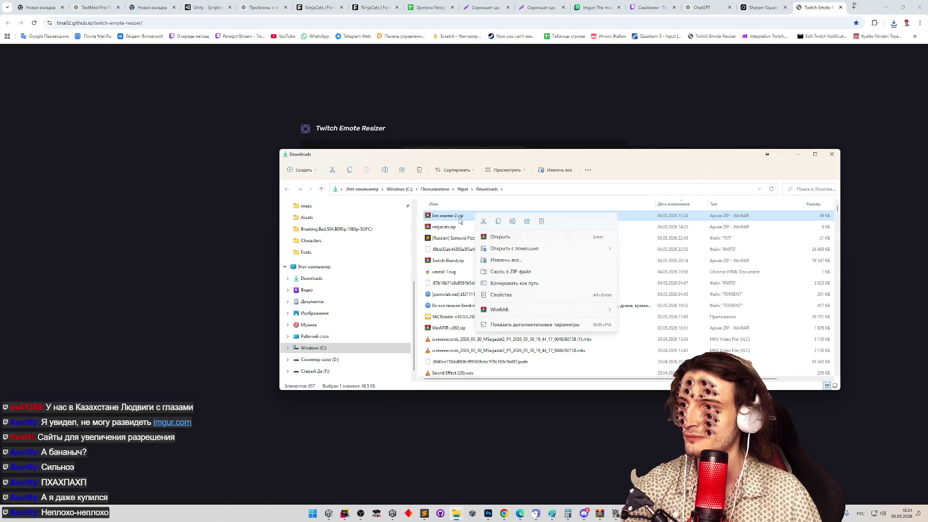
pyautogui.click(461, 219)
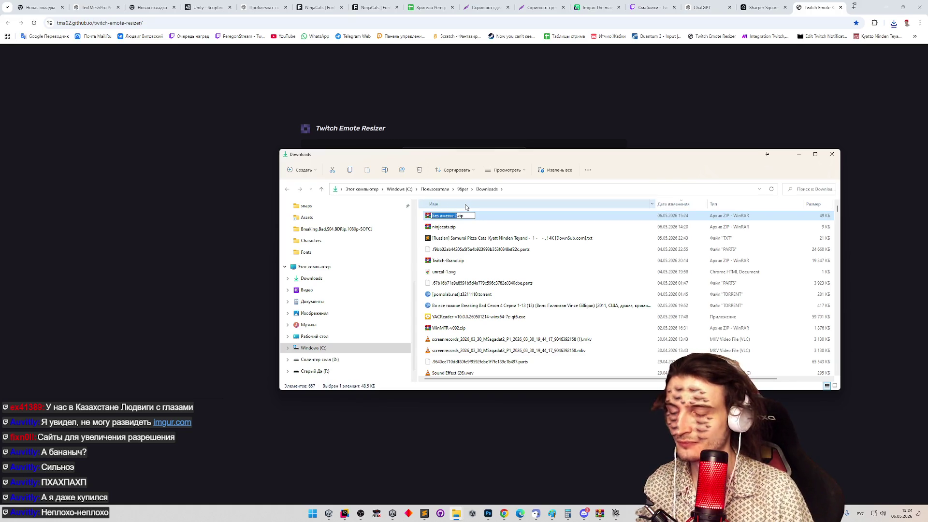
pyautogui.write('Нун')
pyautogui.hotkey('ctrl', 'a')
pyautogui.write('М')
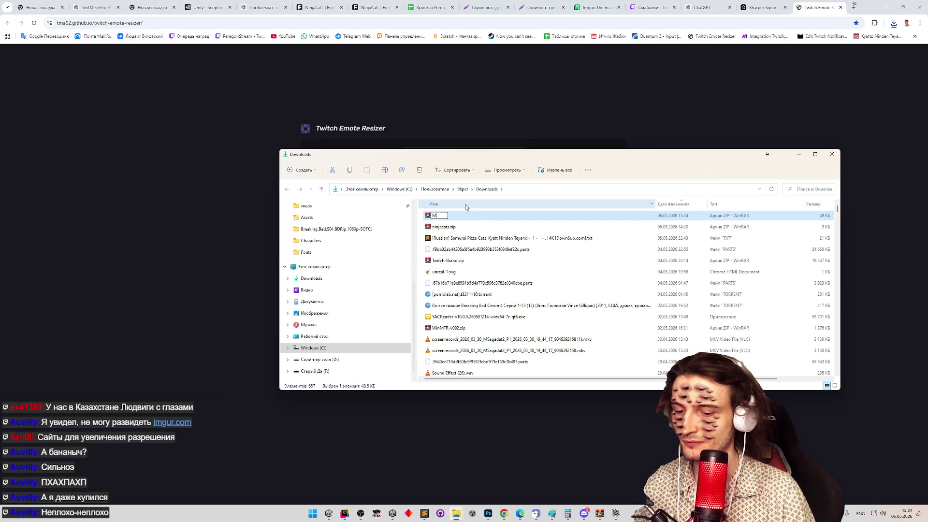
pyautogui.write('tieye')
pyautogui.press('Return')
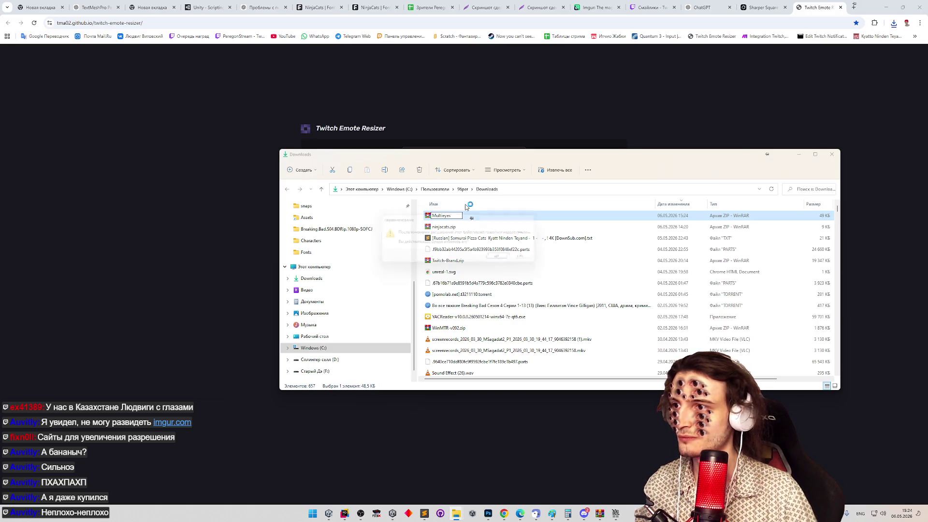
pyautogui.press('Return')
pyautogui.press('F2')
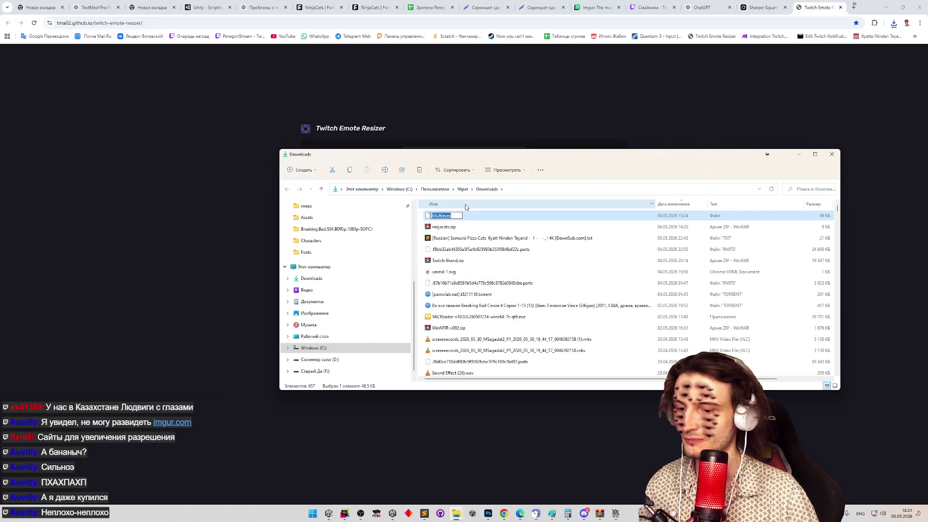
pyautogui.press('Right')
pyautogui.write('zip')
pyautogui.press('Return')
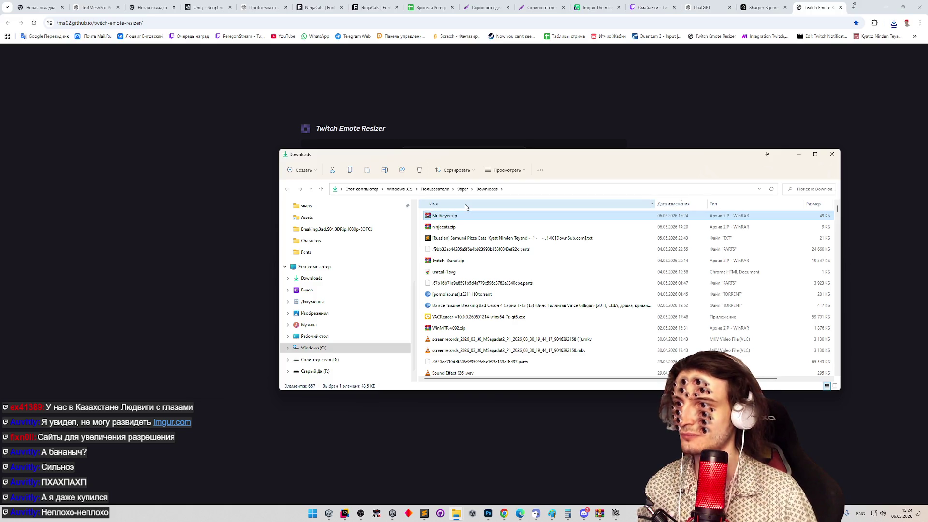
# Extract Multieyes.zip inside the стрим > значок подписки folder.
pyautogui.scroll(3, 413, 301)
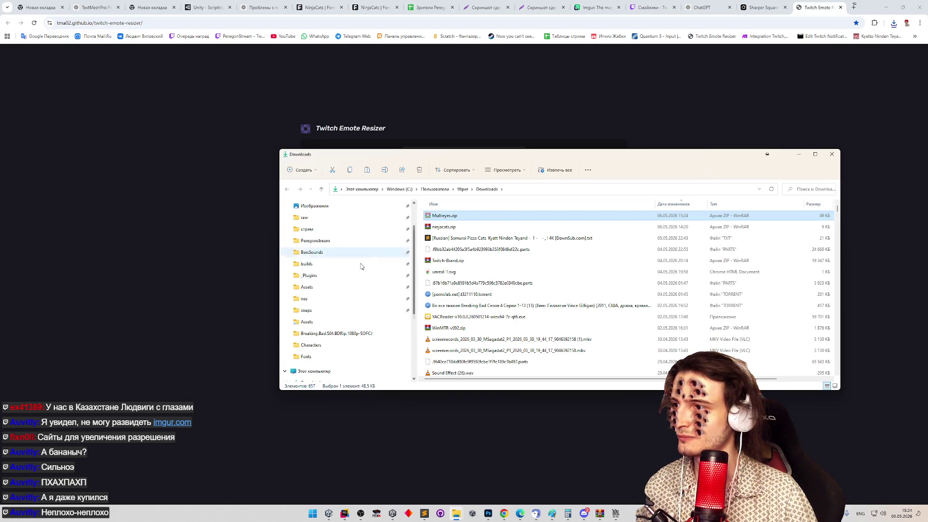
pyautogui.click(345, 230)
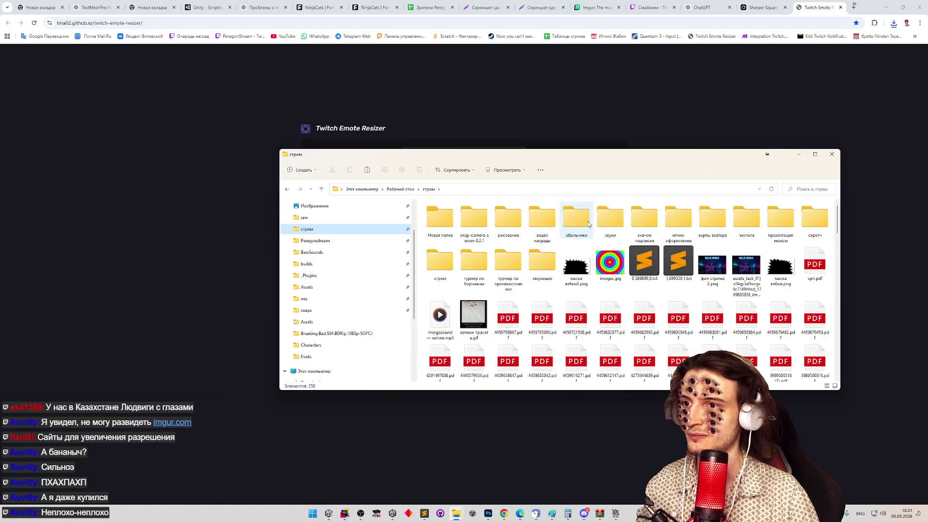
pyautogui.doubleClick(645, 223)
pyautogui.scroll(-10, 532, 314)
pyautogui.click(429, 377)
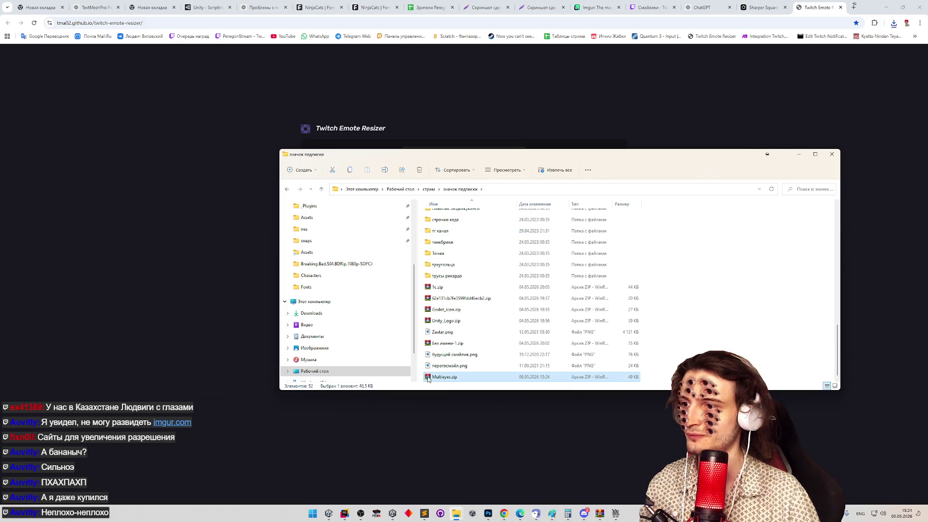
pyautogui.rightClick(439, 377)
pyautogui.click(509, 422)
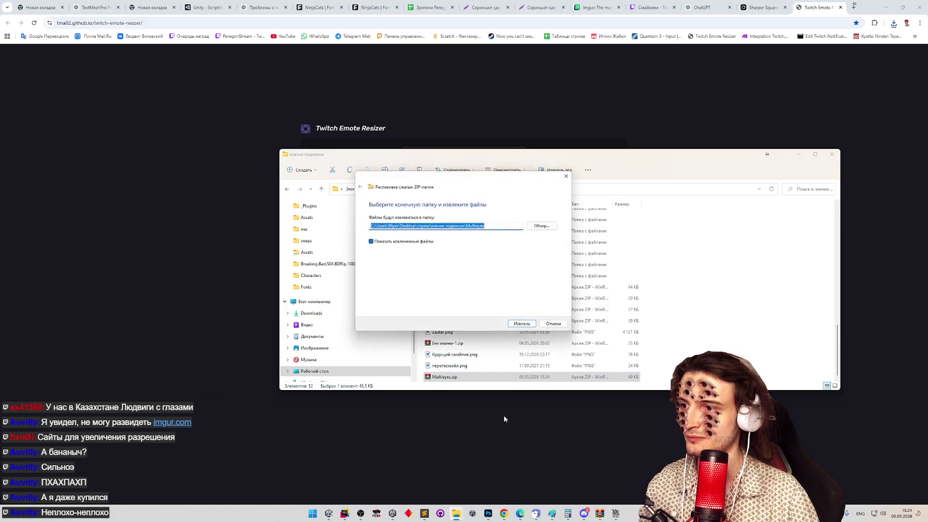
pyautogui.click(524, 328)
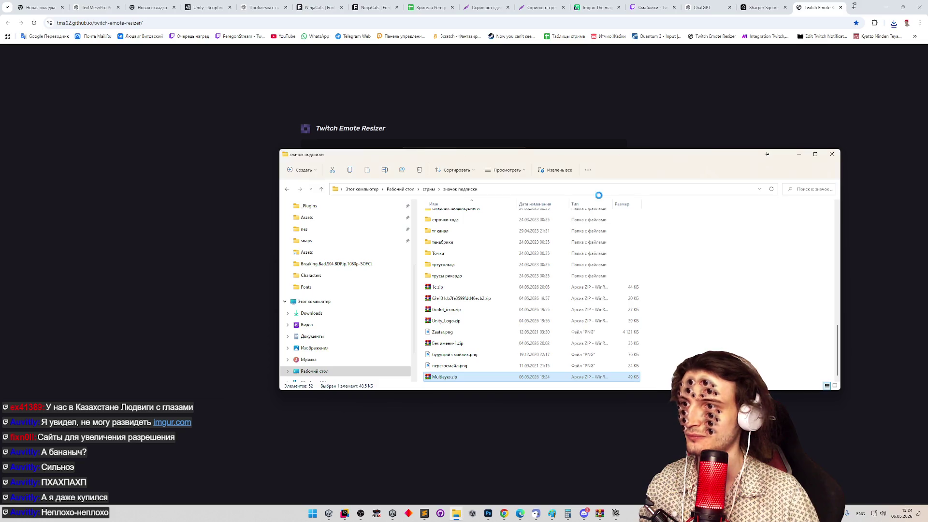
# Finish the Multieyes extraction and bring up Discord's #флуд channel with ninjacats.ttf.
pyautogui.click(662, 5)
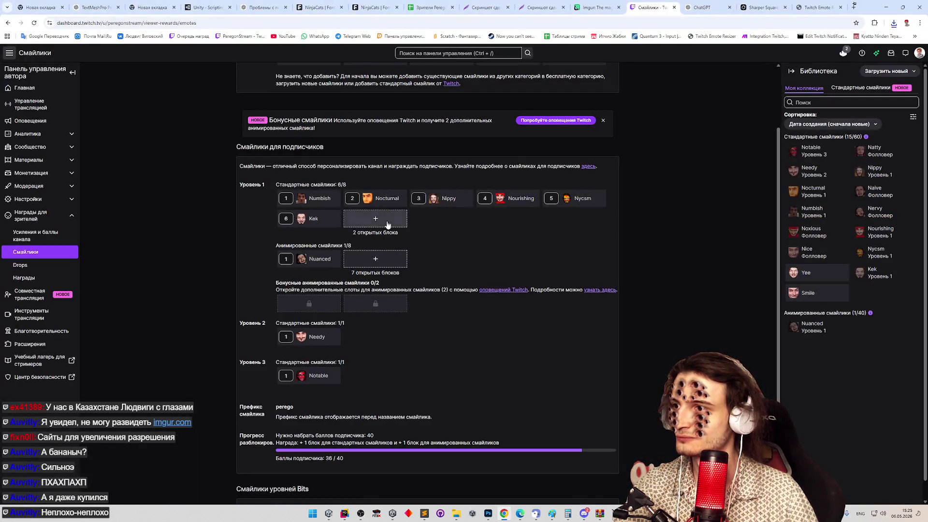
# Start a new Tier 1 emote with Auto-resize off, placing the Multieyes folder beside it.
pyautogui.click(387, 225)
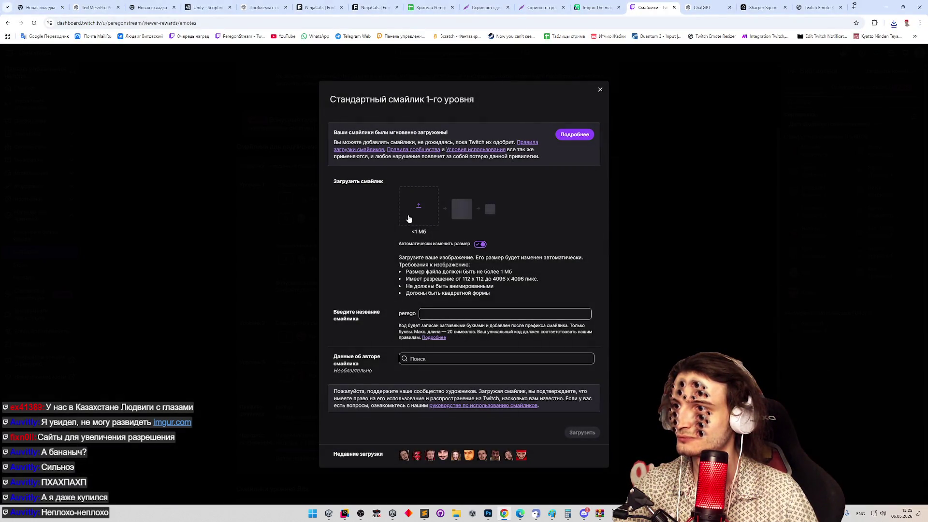
pyautogui.click(601, 90)
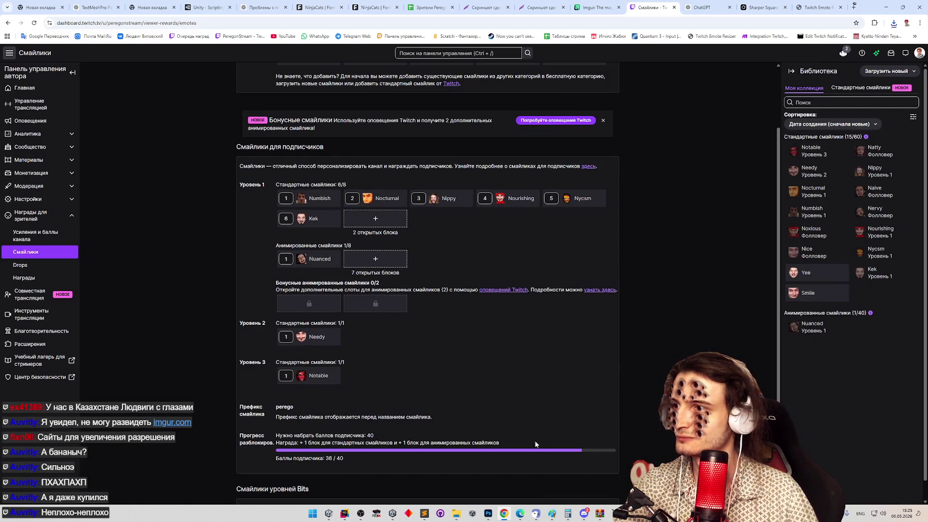
pyautogui.click(602, 515)
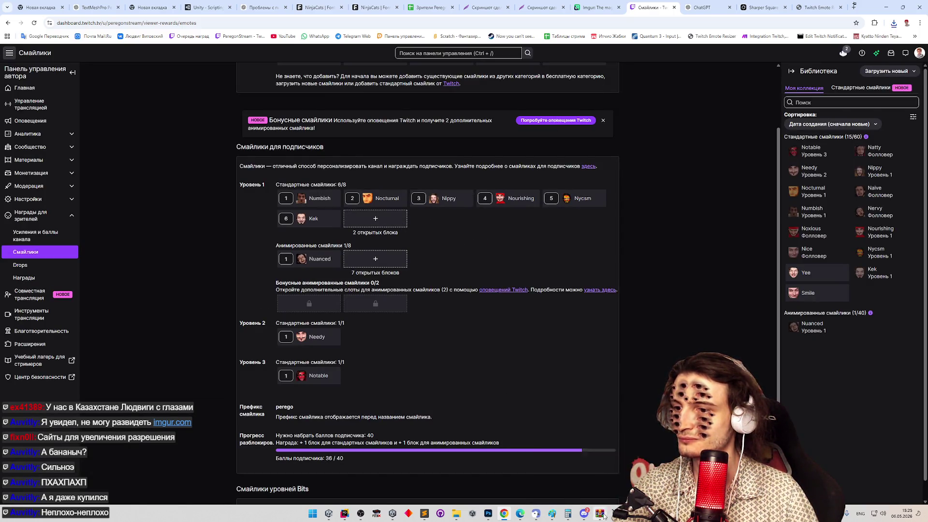
pyautogui.click(604, 516)
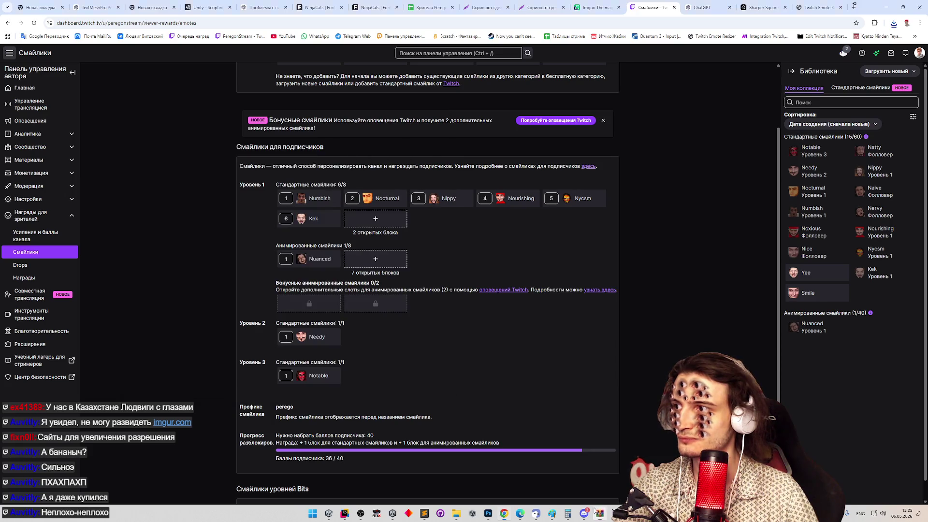
pyautogui.click(401, 227)
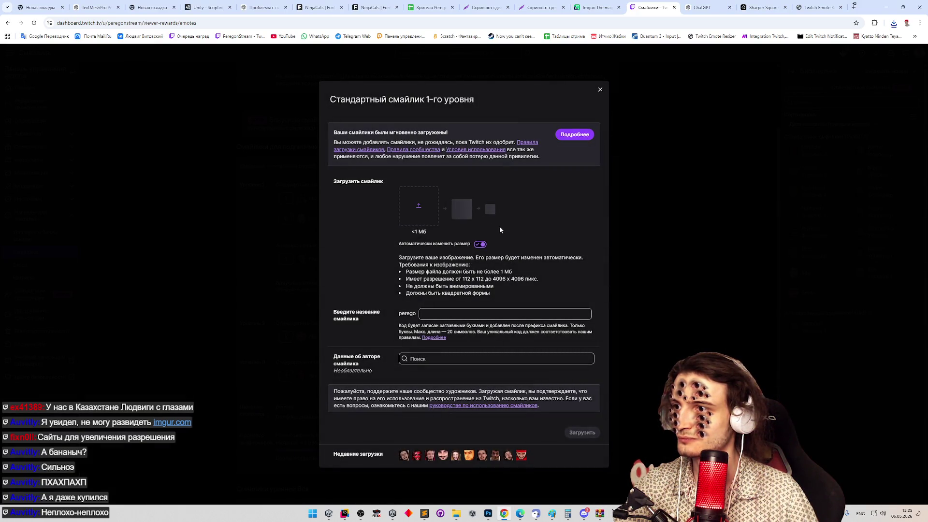
pyautogui.click(478, 244)
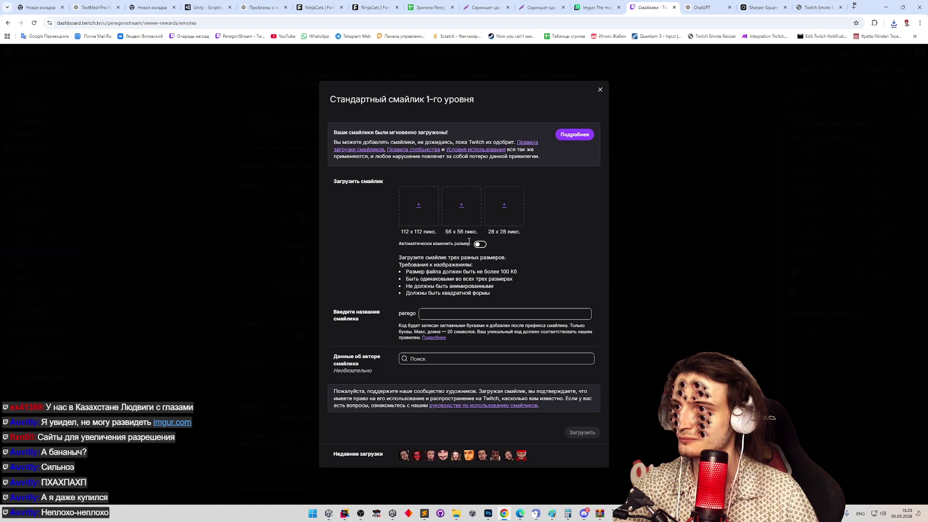
pyautogui.moveTo(457, 513)
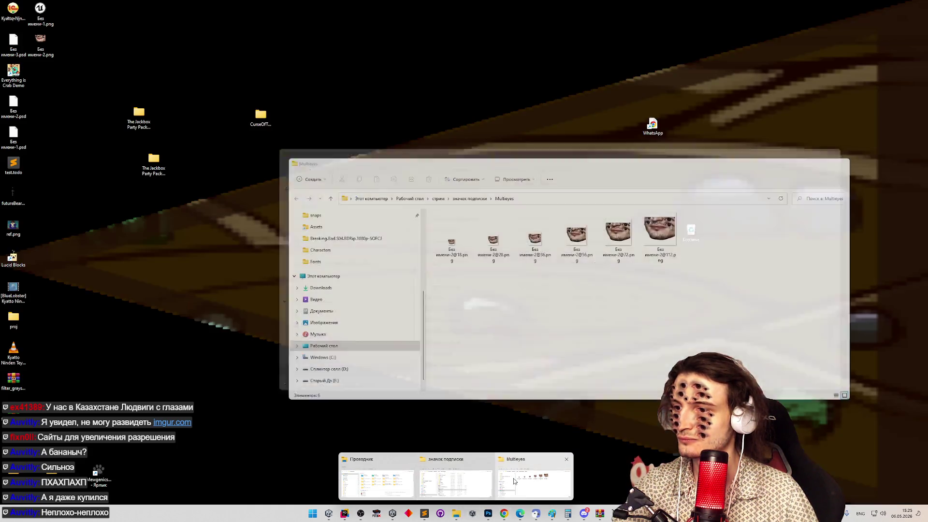
pyautogui.click(481, 480)
pyautogui.moveTo(504, 169); pyautogui.dragTo(409, 283)
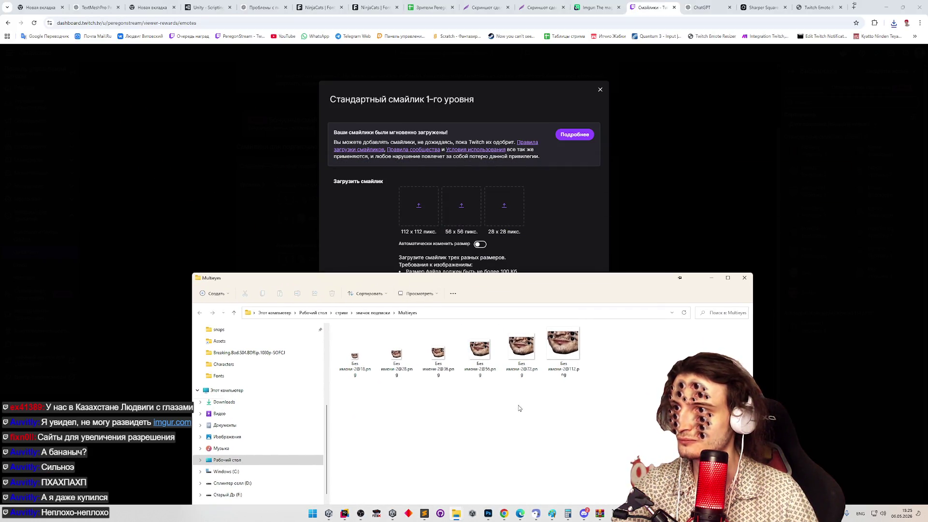
# Drag the 112, 56 and 28 px Multieyes images into the large, medium and small slots.
pyautogui.moveTo(562, 344); pyautogui.dragTo(420, 213)
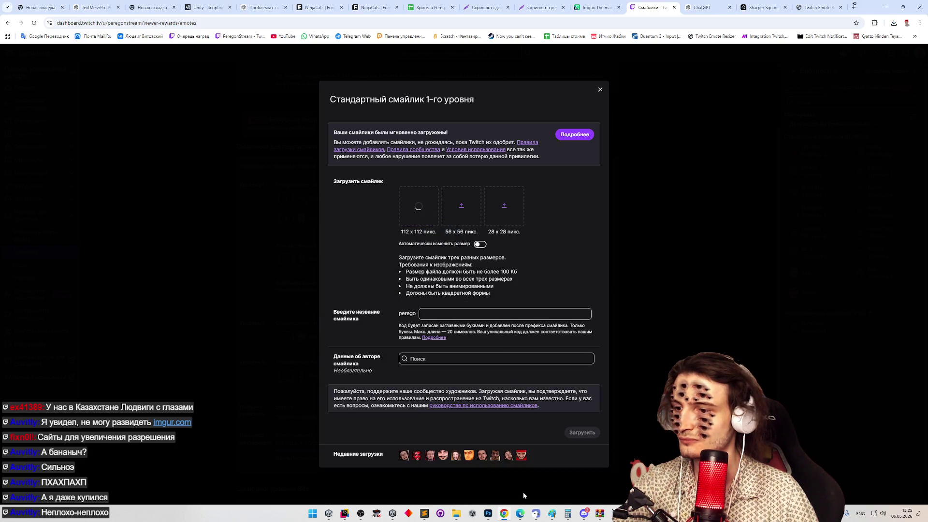
pyautogui.moveTo(457, 514)
pyautogui.click(520, 478)
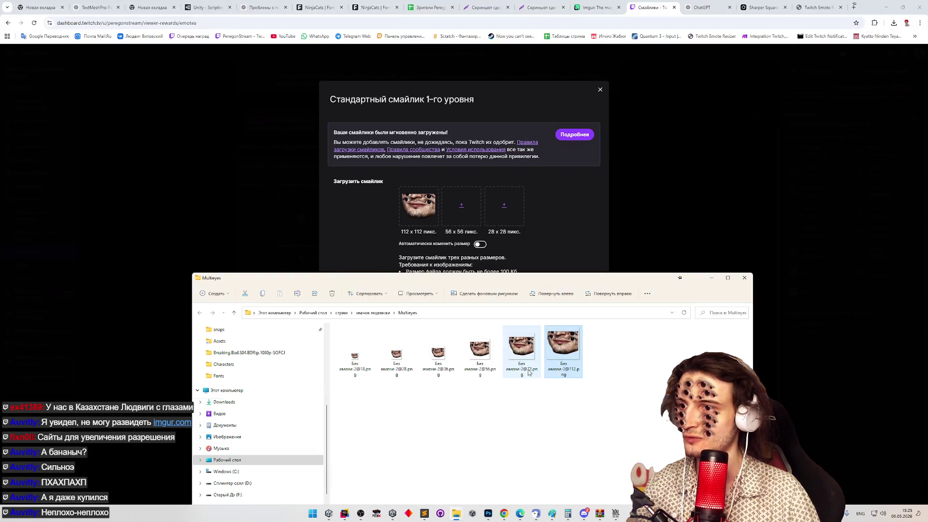
pyautogui.moveTo(483, 352); pyautogui.dragTo(466, 217)
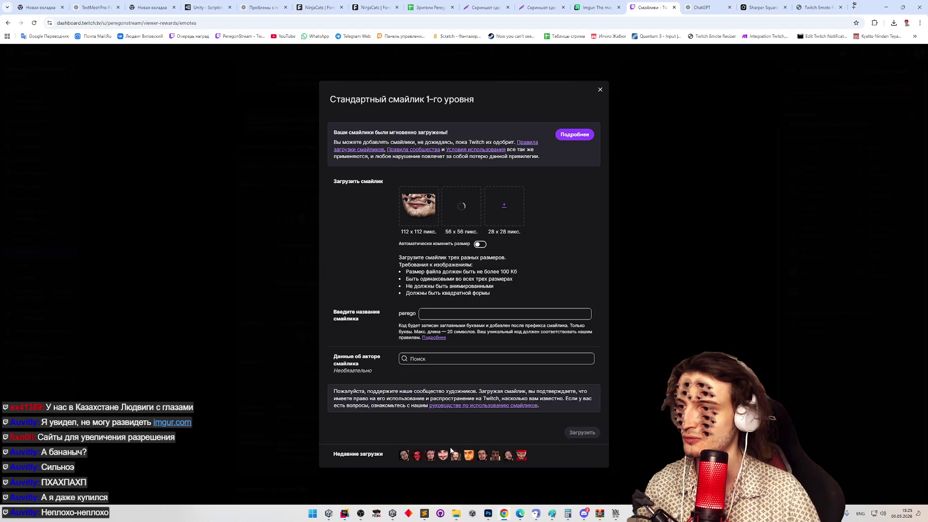
pyautogui.hotkey('alt', 'Tab')
pyautogui.moveTo(397, 352); pyautogui.dragTo(507, 212)
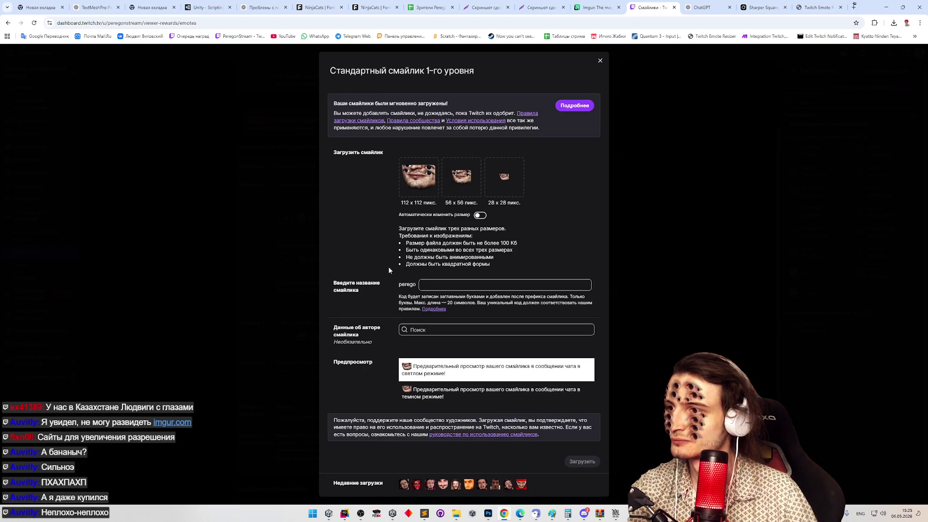
# Name the emote nEyes and upload it to Tier 1 slot 7.
pyautogui.click(435, 289)
pyautogui.write('nEyes')
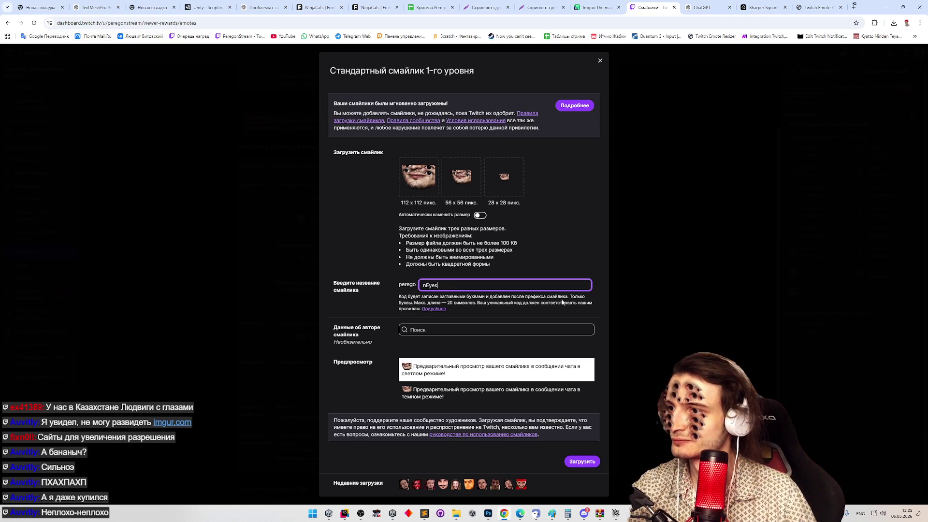
pyautogui.click(559, 275)
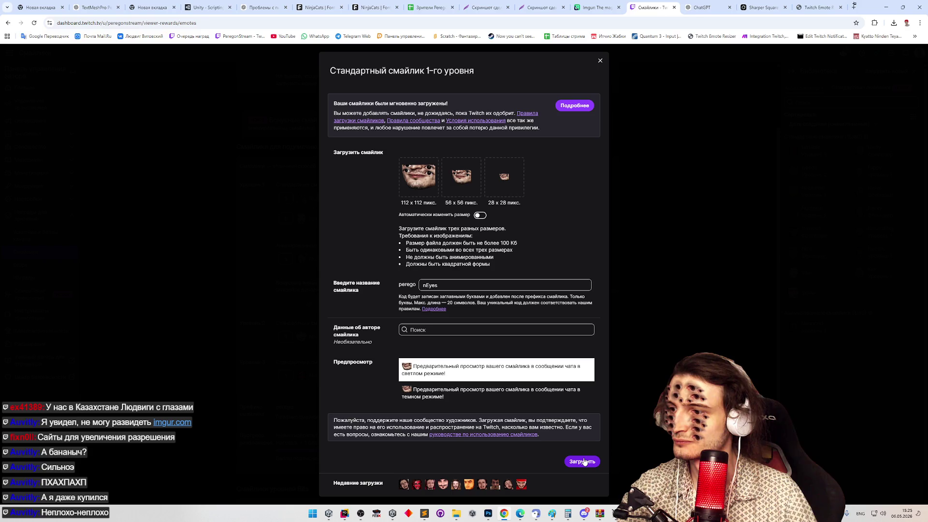
pyautogui.click(585, 461)
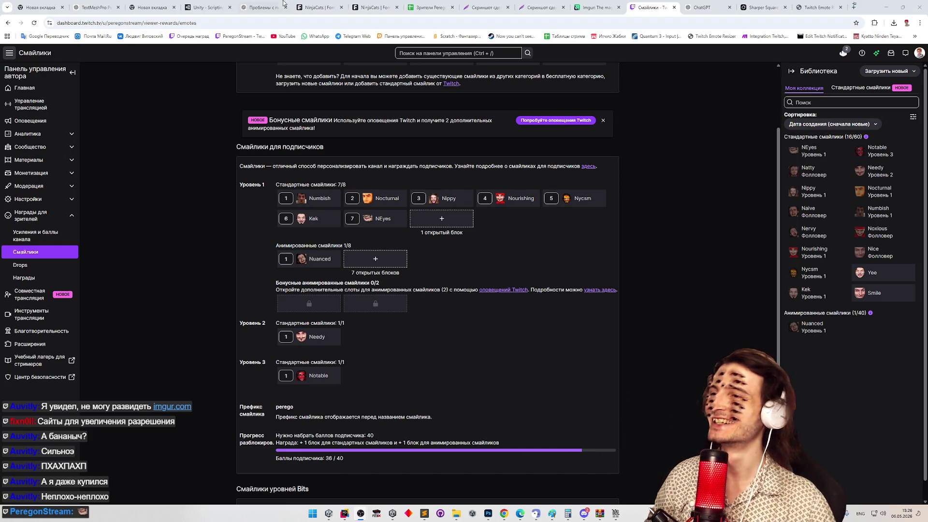
# Close the Explorer windows and the Без имени-2 face document without saving.
pyautogui.click(887, 7)
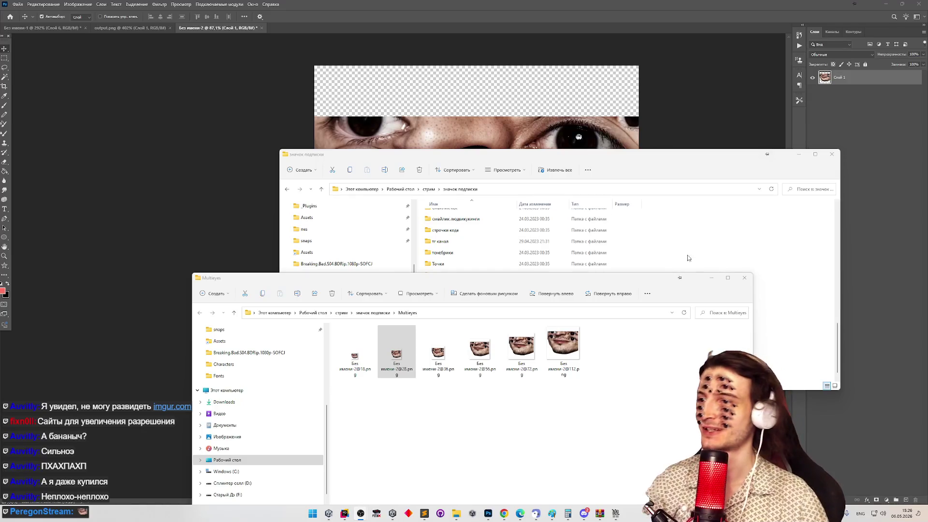
pyautogui.hotkey('alt', 'F4')
pyautogui.hotkey('alt', 'F4')
pyautogui.hotkey('alt', 'F4')
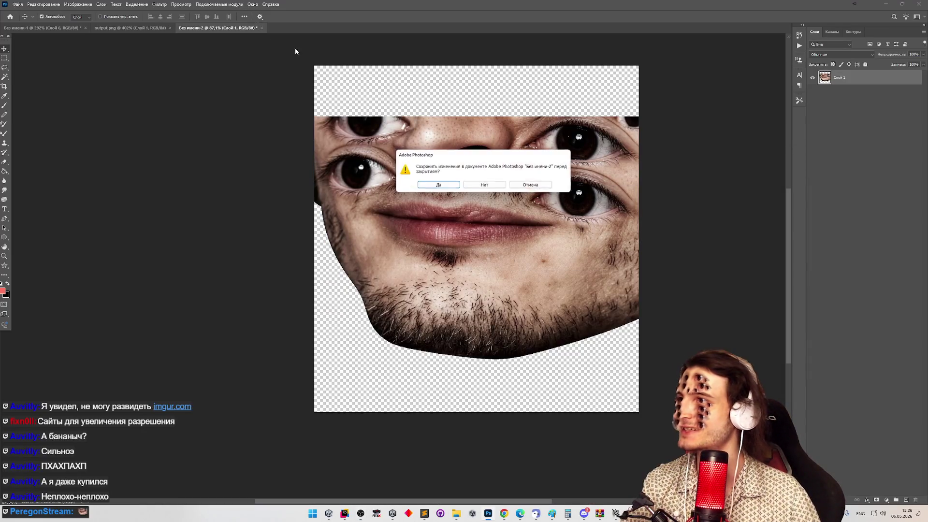
pyautogui.click(497, 184)
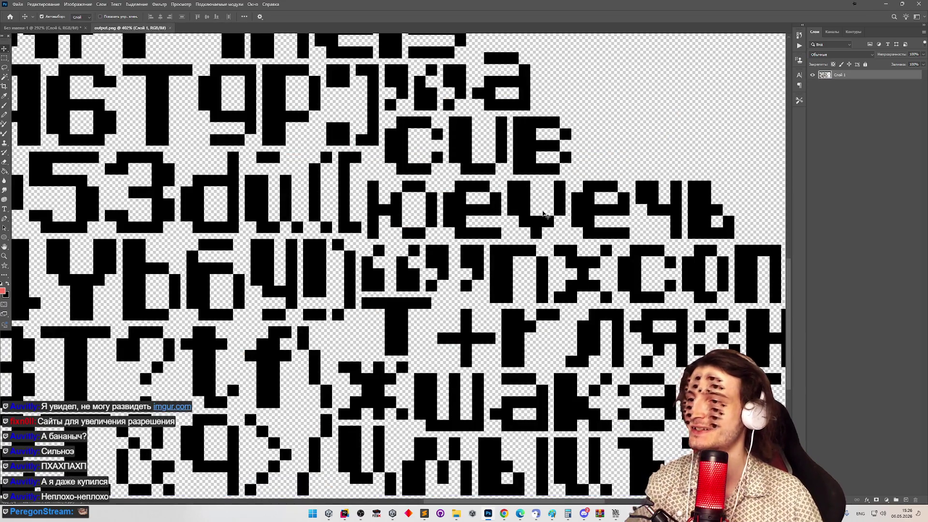
# Zoom output.png, then switch to the Без имени-1 glyph sheet and zoom far out.
pyautogui.press('z')
pyautogui.moveTo(546, 213)
pyautogui.mouseDown()
pyautogui.moveTo(426, 198)
pyautogui.moveTo(465, 181)
pyautogui.moveTo(361, 155)
pyautogui.mouseUp()
pyautogui.press('v')
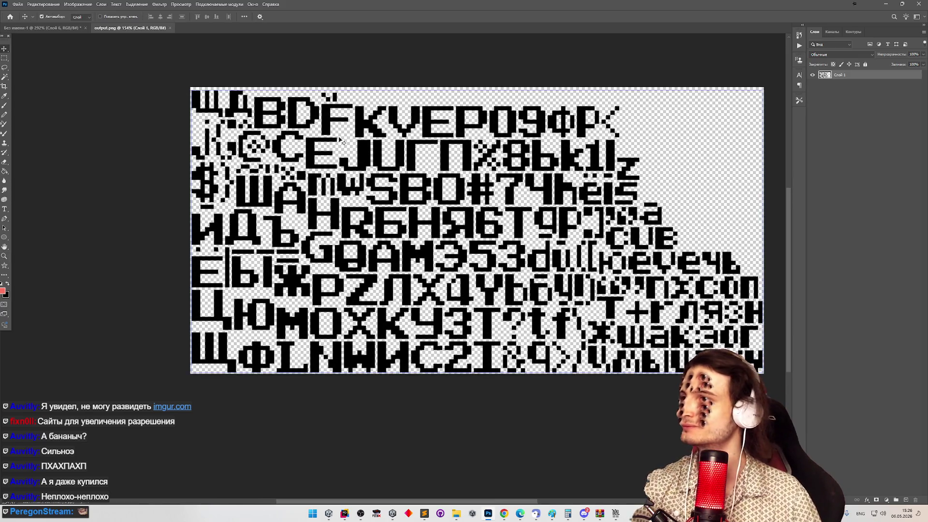
pyautogui.click(66, 29)
pyautogui.press('z')
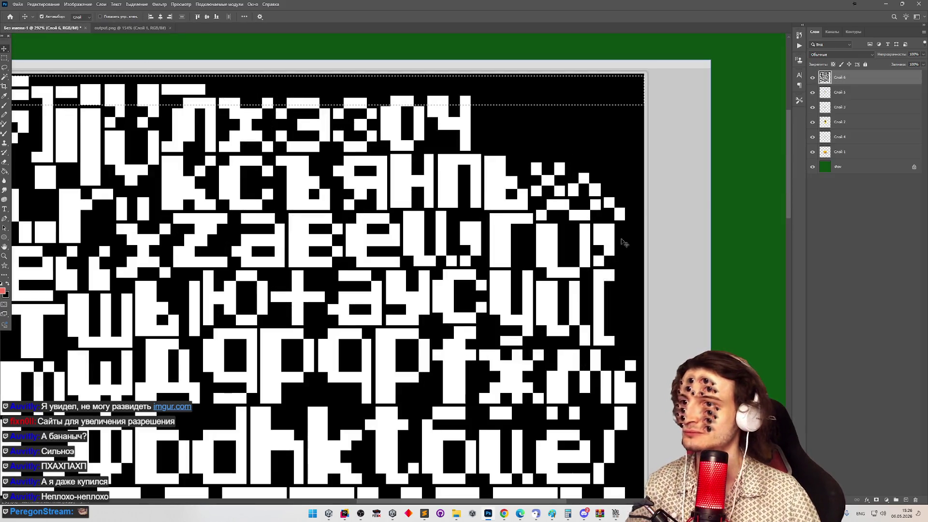
pyautogui.moveTo(701, 245)
pyautogui.mouseDown()
pyautogui.moveTo(574, 245)
pyautogui.moveTo(701, 242)
pyautogui.moveTo(649, 240)
pyautogui.moveTo(677, 241)
pyautogui.mouseUp()
# Try a thicker outline and Glow with wider inner and outer spread, then turn Glow off.
pyautogui.click(886, 4)
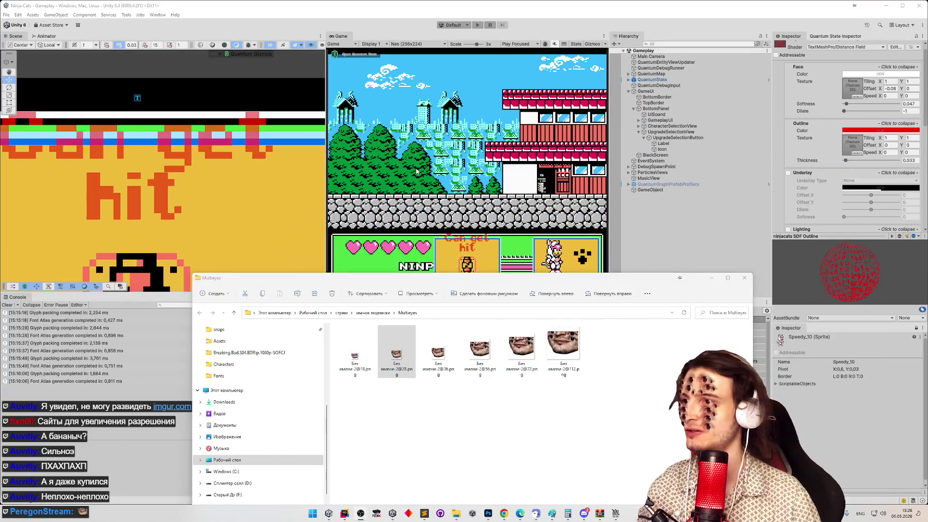
pyautogui.click(711, 278)
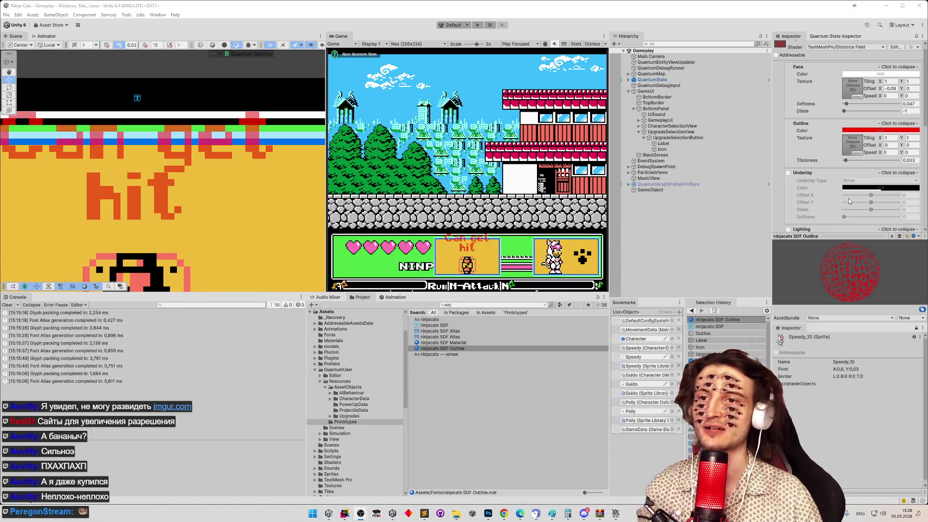
pyautogui.moveTo(849, 161)
pyautogui.mouseDown()
pyautogui.moveTo(907, 162)
pyautogui.moveTo(839, 162)
pyautogui.mouseUp()
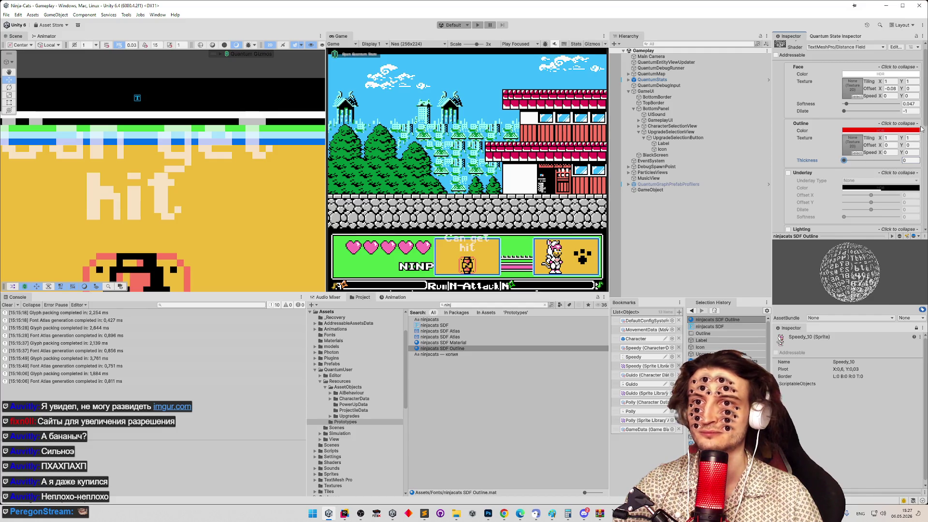
pyautogui.moveTo(925, 124); pyautogui.dragTo(919, 165)
pyautogui.scroll(-2, 831, 163)
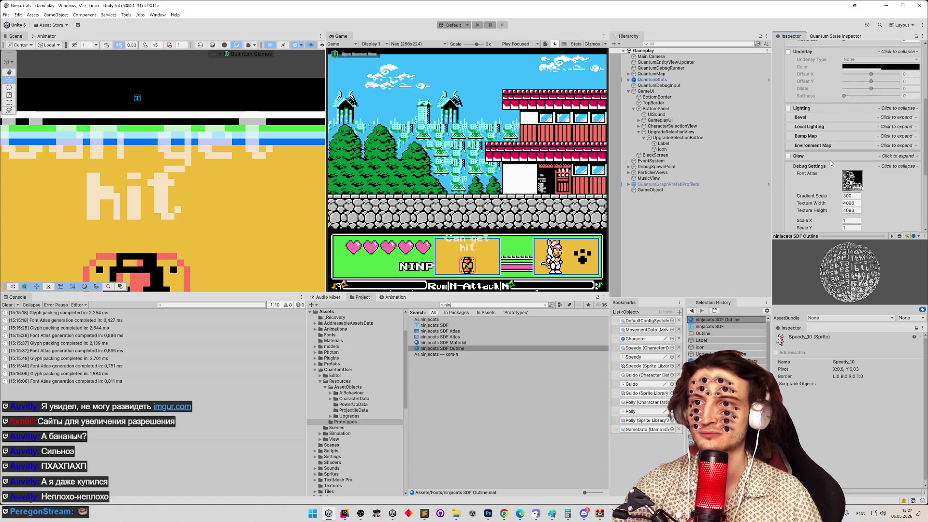
pyautogui.click(789, 157)
pyautogui.click(802, 158)
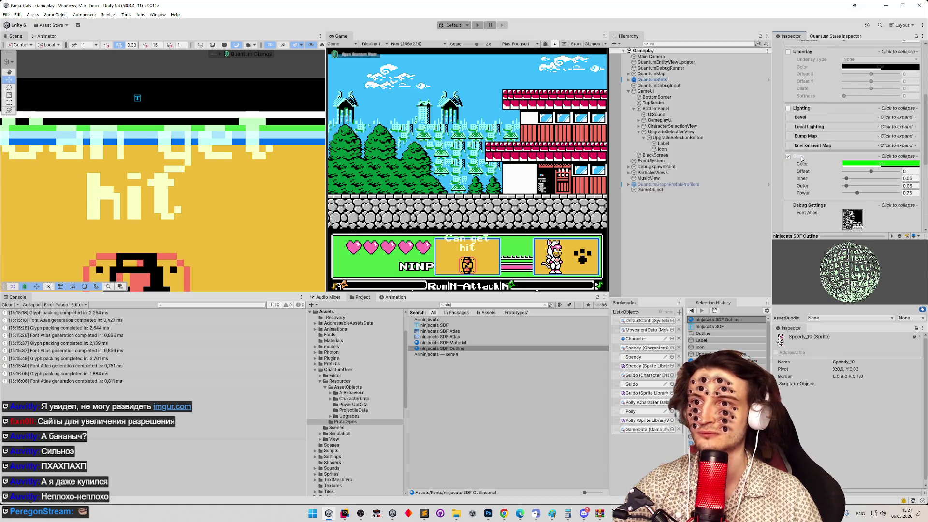
pyautogui.moveTo(855, 179)
pyautogui.mouseDown()
pyautogui.moveTo(874, 179)
pyautogui.moveTo(858, 187)
pyautogui.moveTo(866, 193)
pyautogui.moveTo(852, 189)
pyautogui.moveTo(860, 187)
pyautogui.mouseUp()
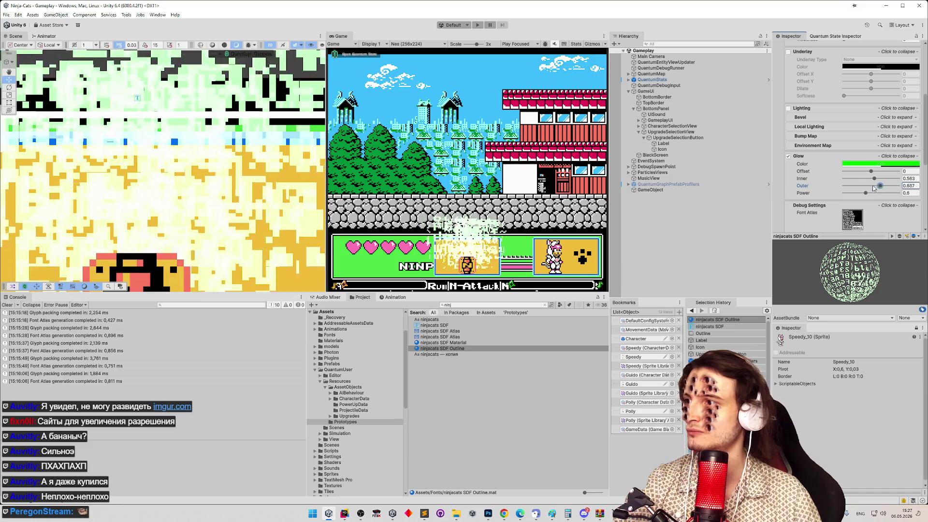
pyautogui.click(789, 156)
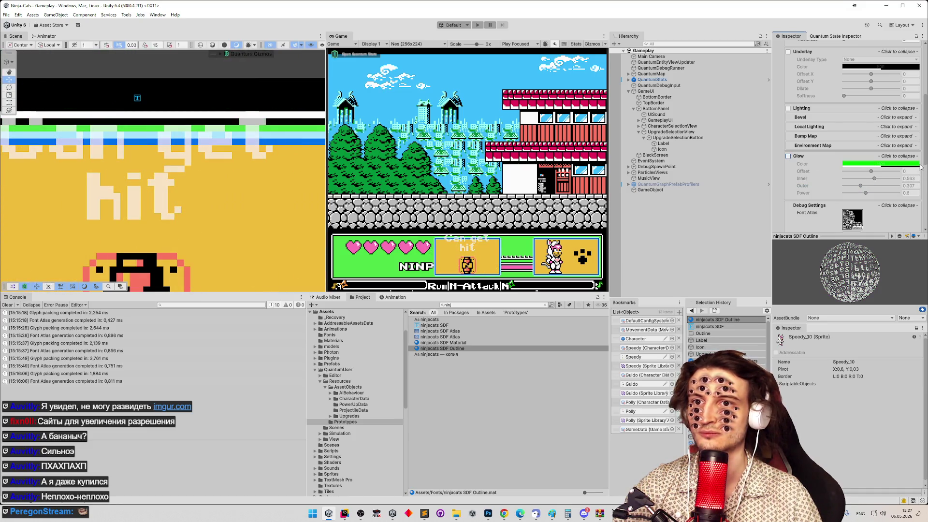
pyautogui.moveTo(924, 182); pyautogui.dragTo(921, 88)
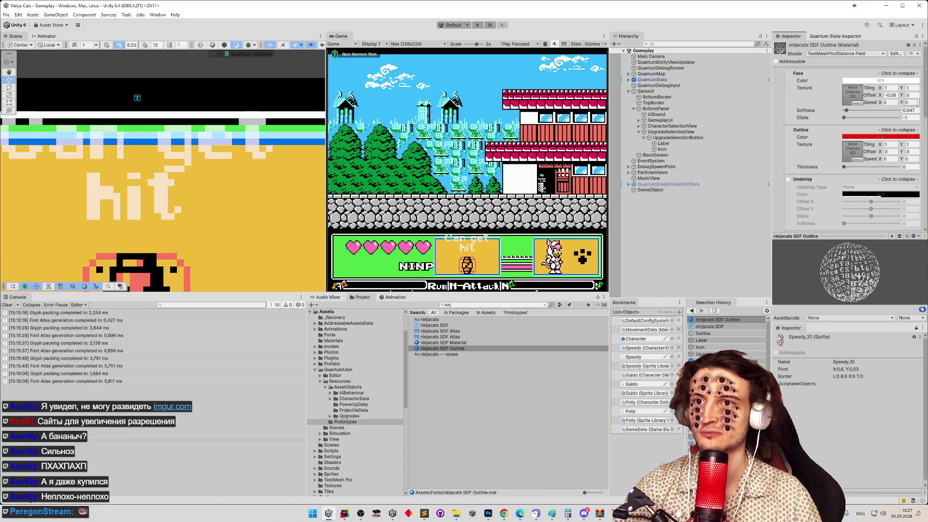
pyautogui.scroll(-5, 910, 144)
pyautogui.scroll(5, 911, 143)
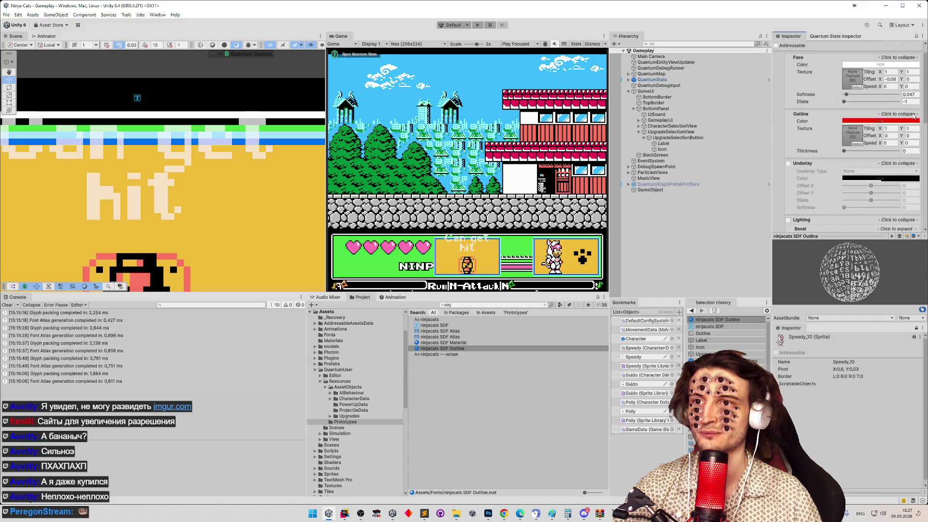
# Keep the red outline colour, try Thickness 0.347, then set Dilate, Softness and Thickness to 0.
pyautogui.click(867, 137)
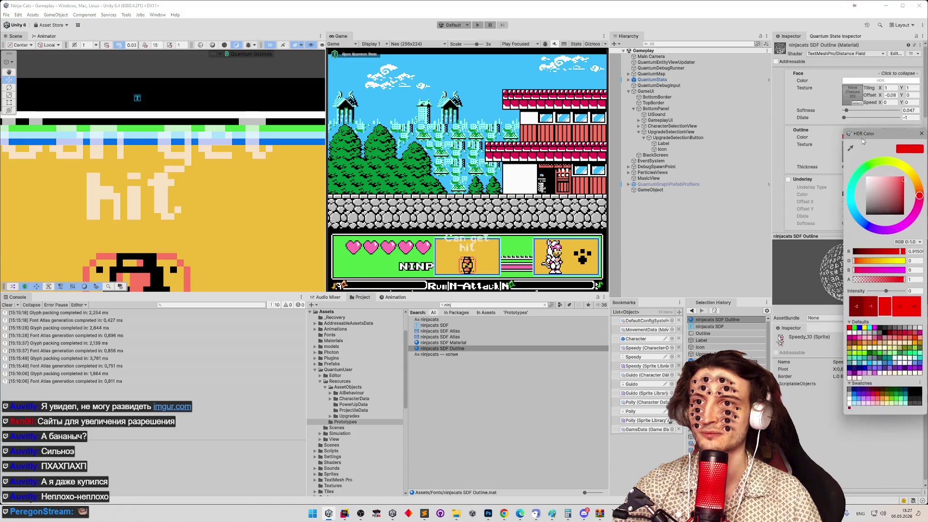
pyautogui.click(922, 132)
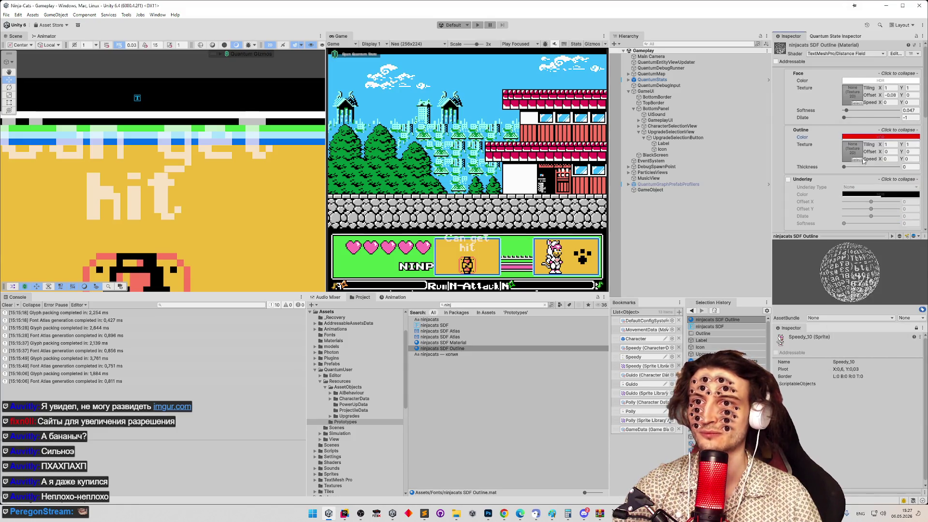
pyautogui.moveTo(846, 168); pyautogui.dragTo(864, 168)
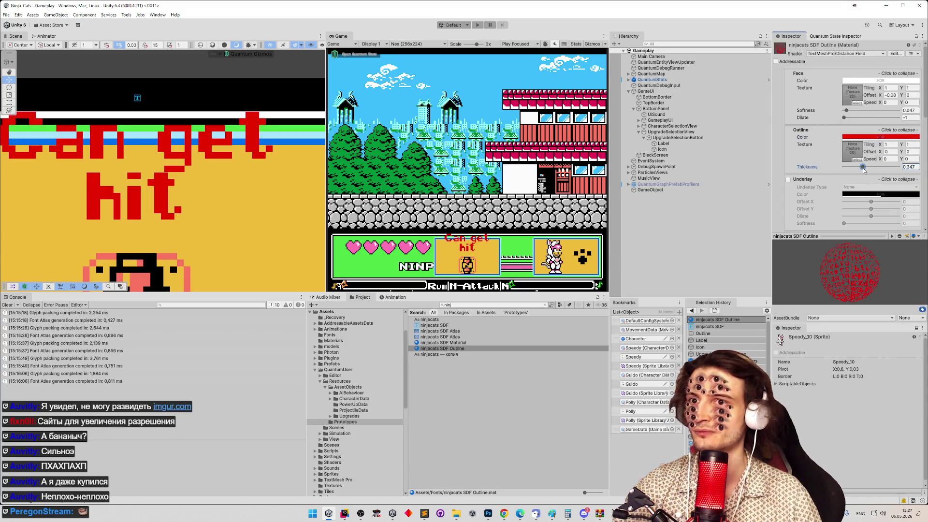
pyautogui.click(912, 118)
pyautogui.write('0')
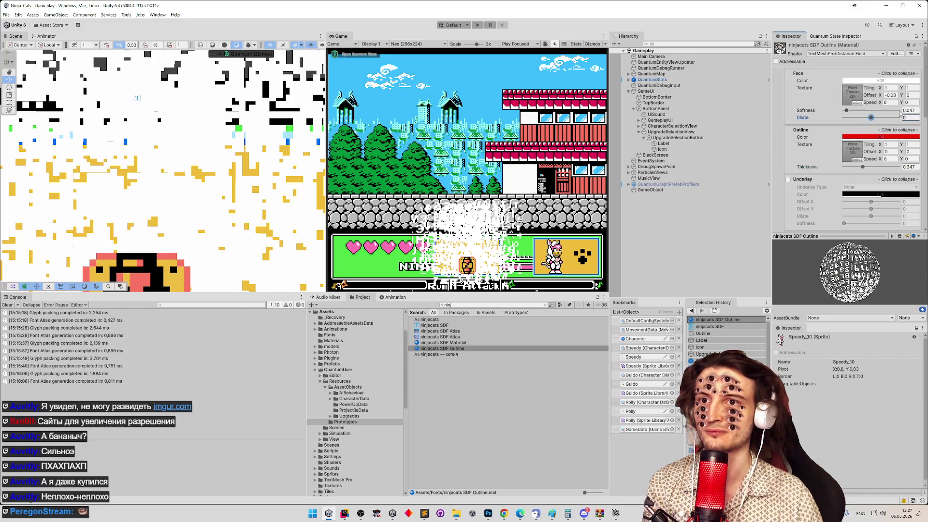
pyautogui.click(910, 110)
pyautogui.write('0')
pyautogui.moveTo(863, 167)
pyautogui.mouseDown()
pyautogui.moveTo(839, 167)
pyautogui.moveTo(848, 169)
pyautogui.mouseUp()
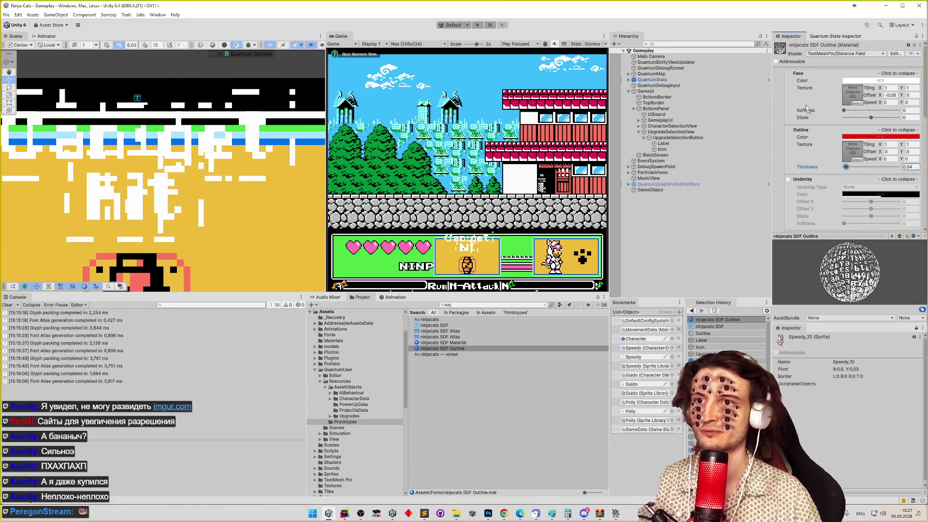
# Snip the ninjacats SDF Outline material's Inspector settings as a screenshot.
pyautogui.press('super+shift+s')
pyautogui.moveTo(771, 37); pyautogui.dragTo(927, 187)
pyautogui.click(504, 514)
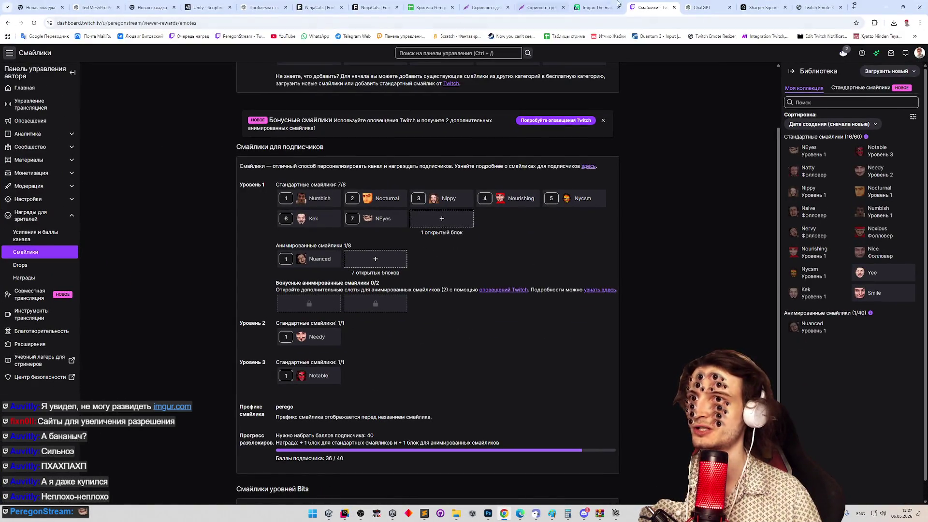
# Start a new Grok chat with the material screenshot pasted in.
pyautogui.click(761, 8)
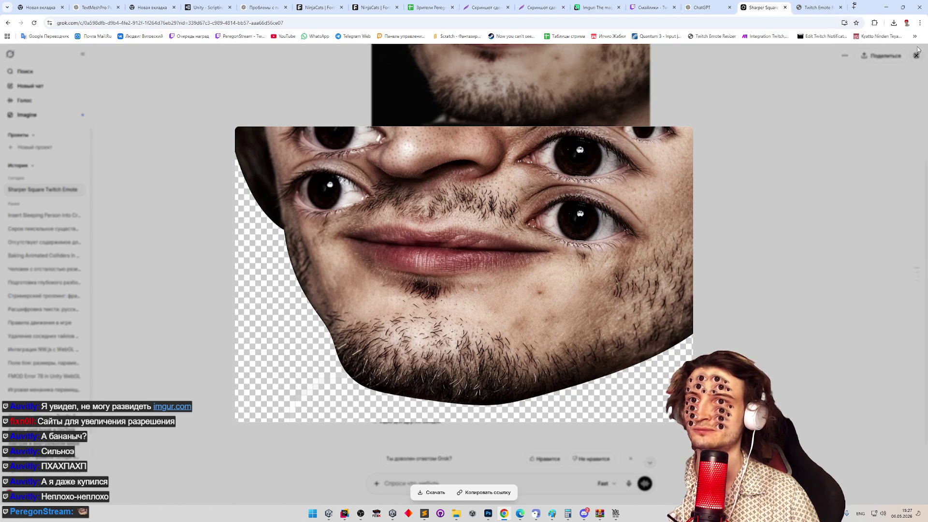
pyautogui.click(914, 37)
pyautogui.click(822, 92)
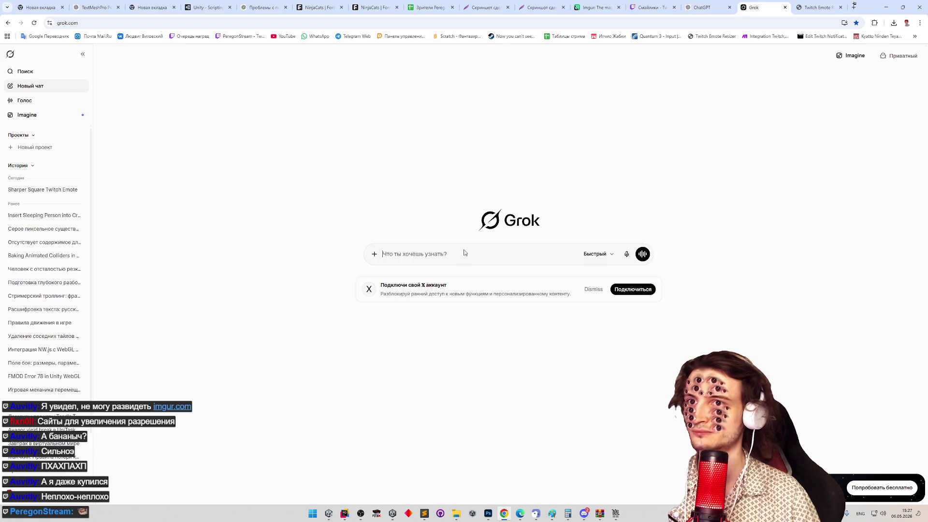
pyautogui.hotkey('ctrl', 'v')
pyautogui.hotkey('alt', 'Tab')
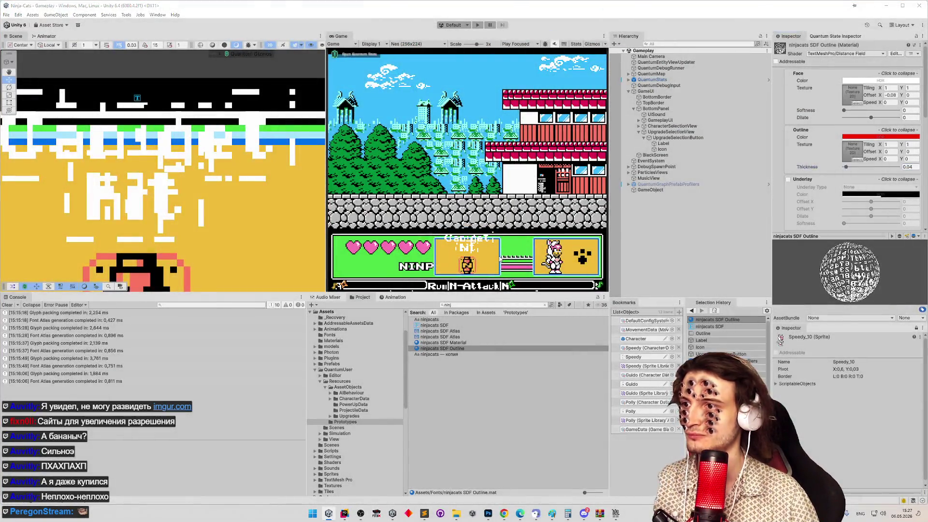
pyautogui.hotkey('alt', 'Tab')
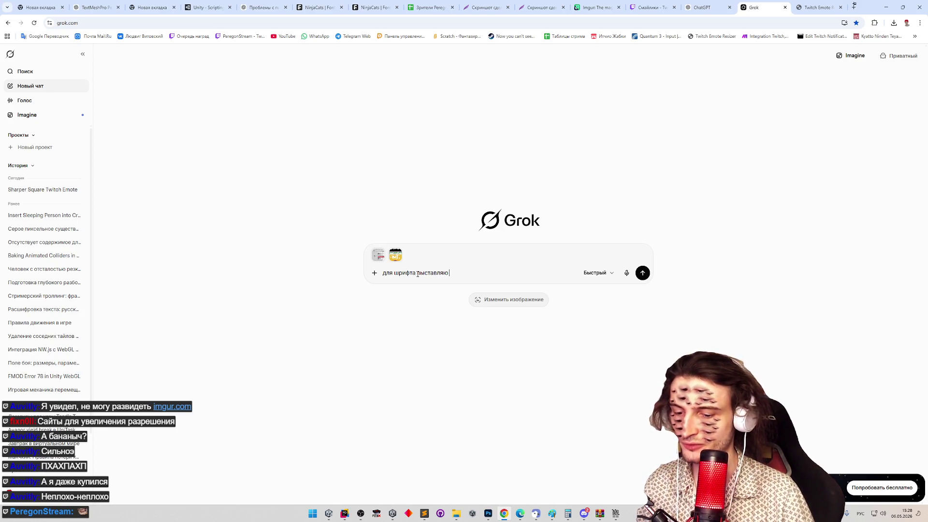
# Ask why the TextMeshPro outline shows pieces of other characters and send it.
pyautogui.hotkey('alt', 'shift')
pyautogui.write('outLine в text')
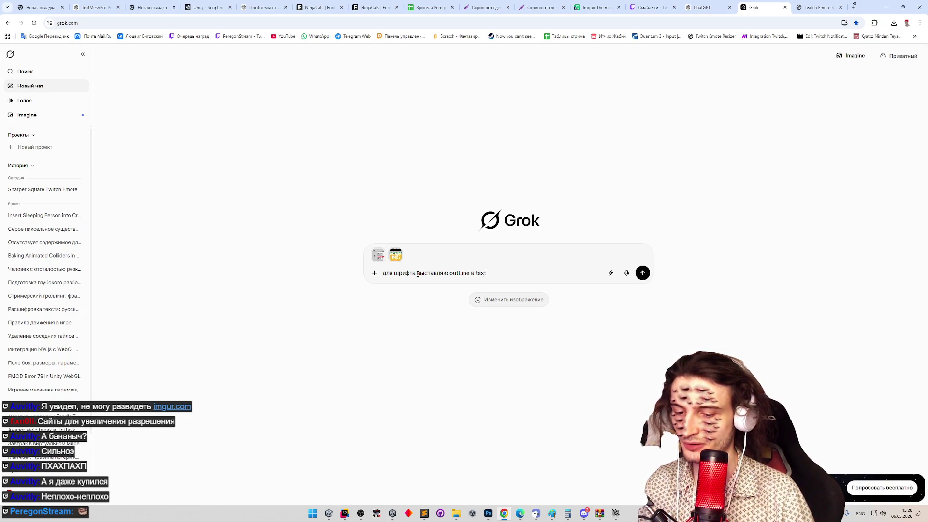
pyautogui.write('MeshPro')
pyautogui.hotkey('alt', 'shift')
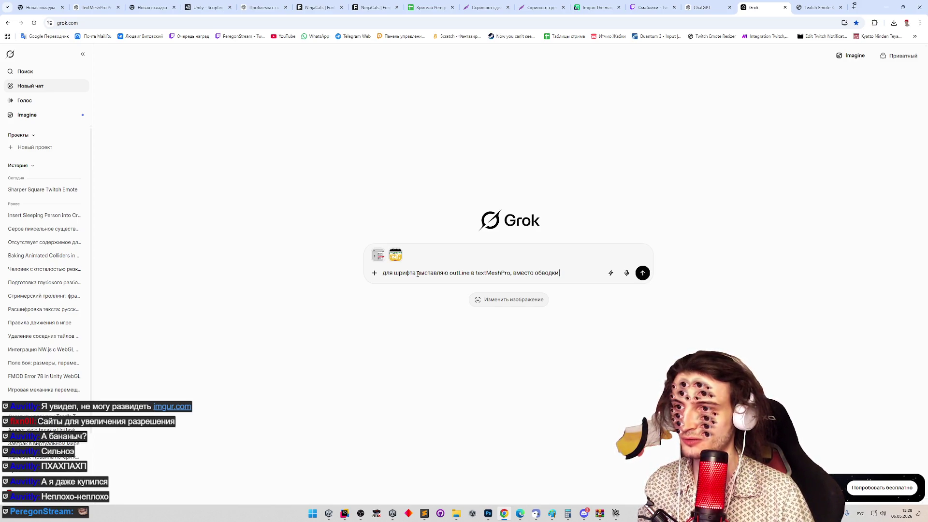
pyautogui.write('тся кусочки д')
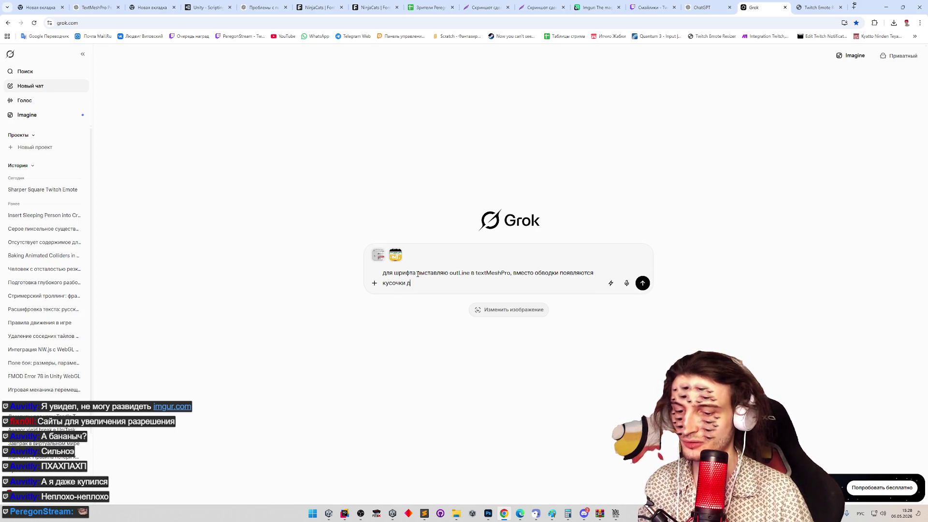
pyautogui.write('ругих символов')
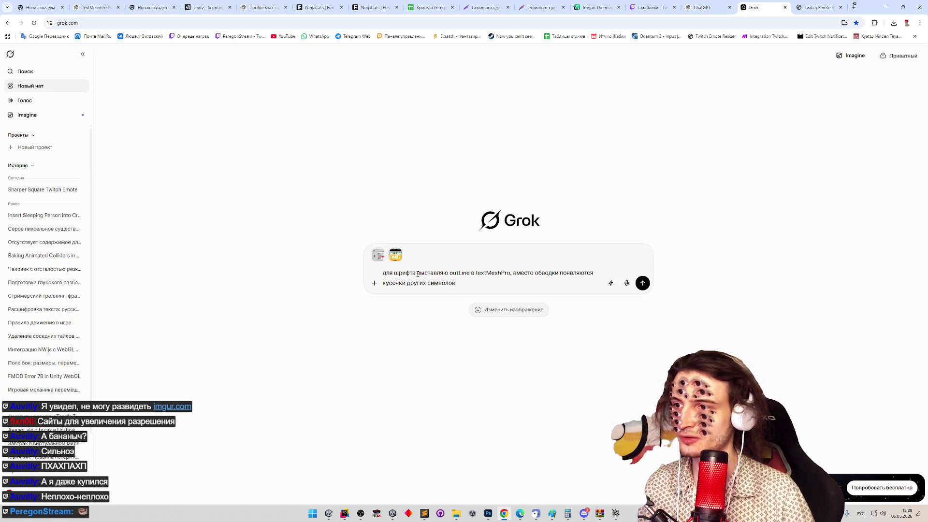
pyautogui.press('Return')
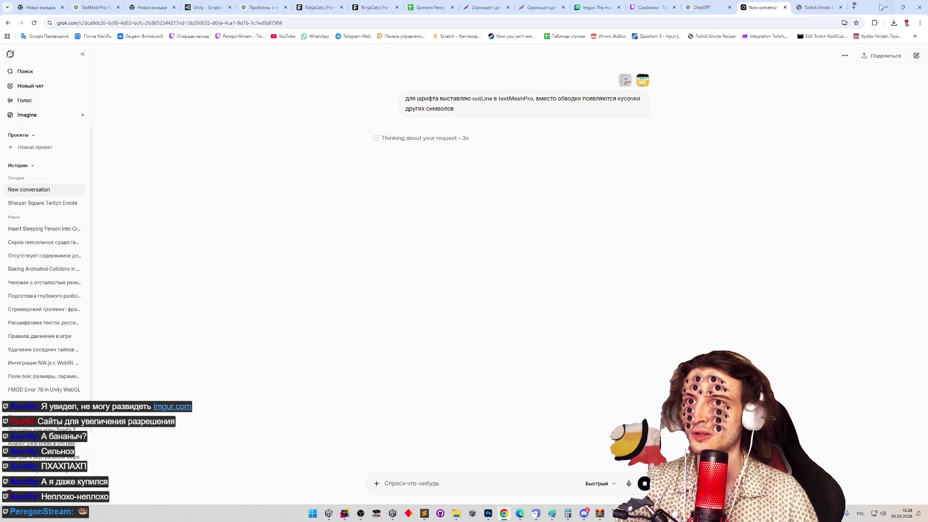
pyautogui.hotkey('alt', 'Tab')
# Regenerate the ninjacats SDF atlas in RASTER_HINTED render mode and save it.
pyautogui.click(434, 325)
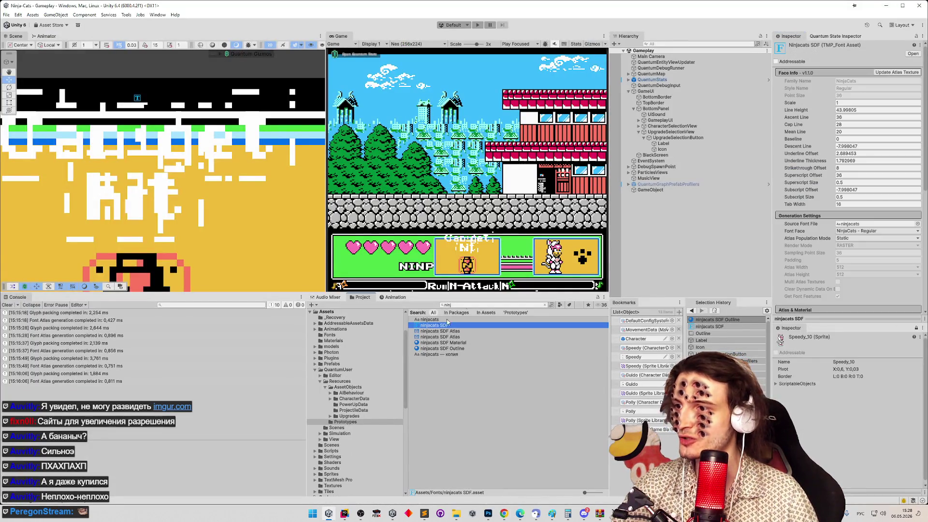
pyautogui.click(896, 72)
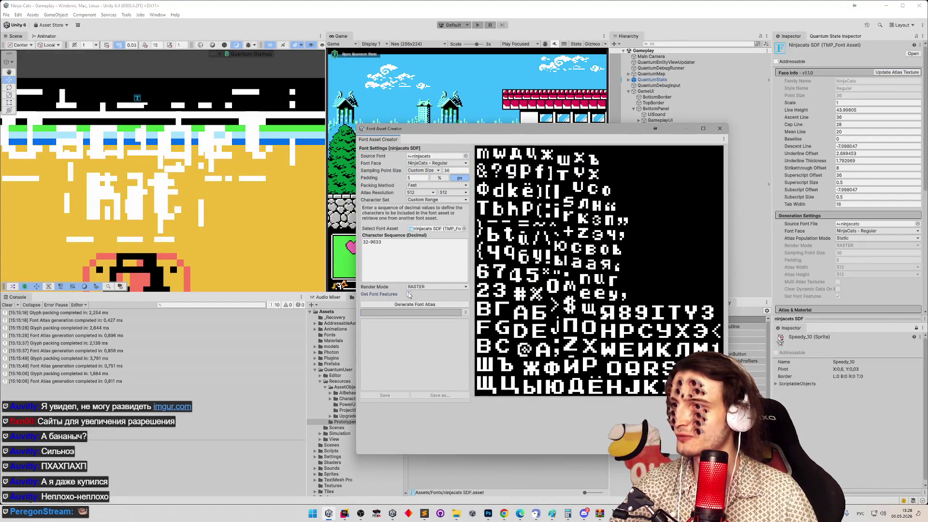
pyautogui.click(424, 305)
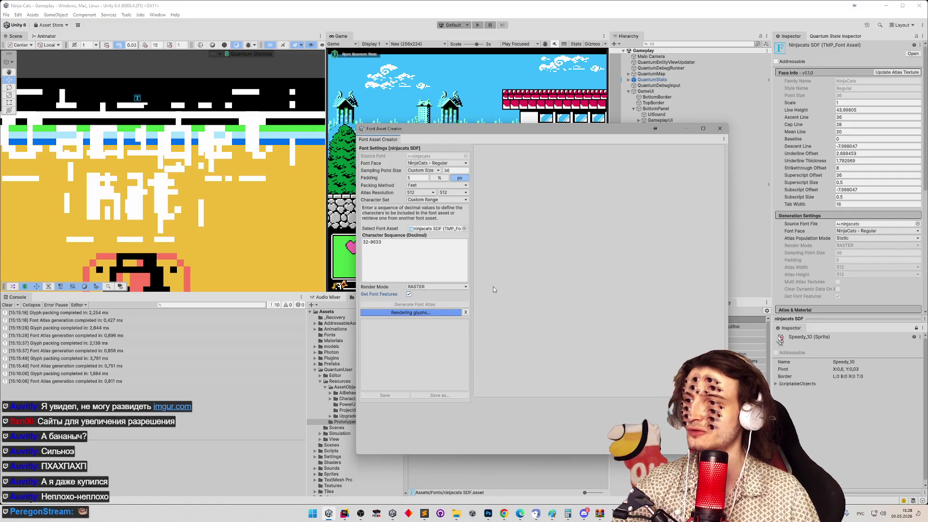
pyautogui.click(438, 289)
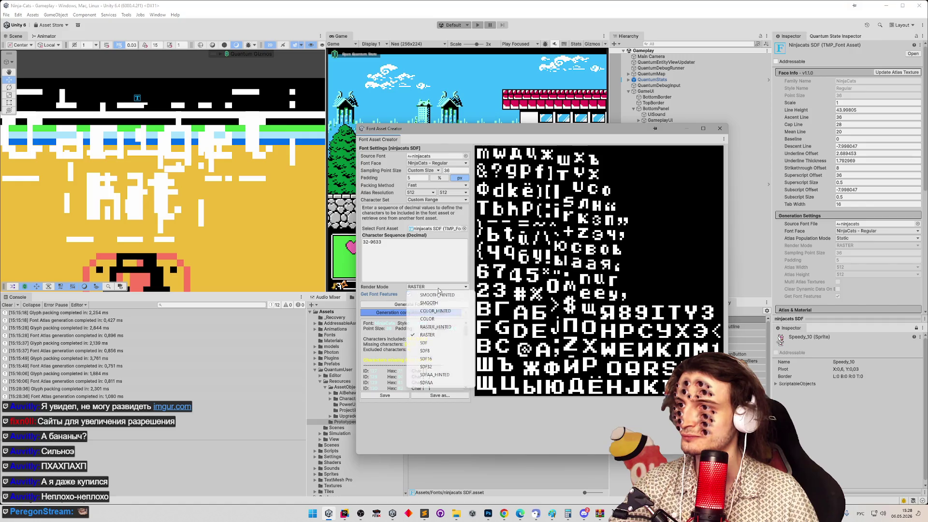
pyautogui.click(435, 327)
pyautogui.click(415, 305)
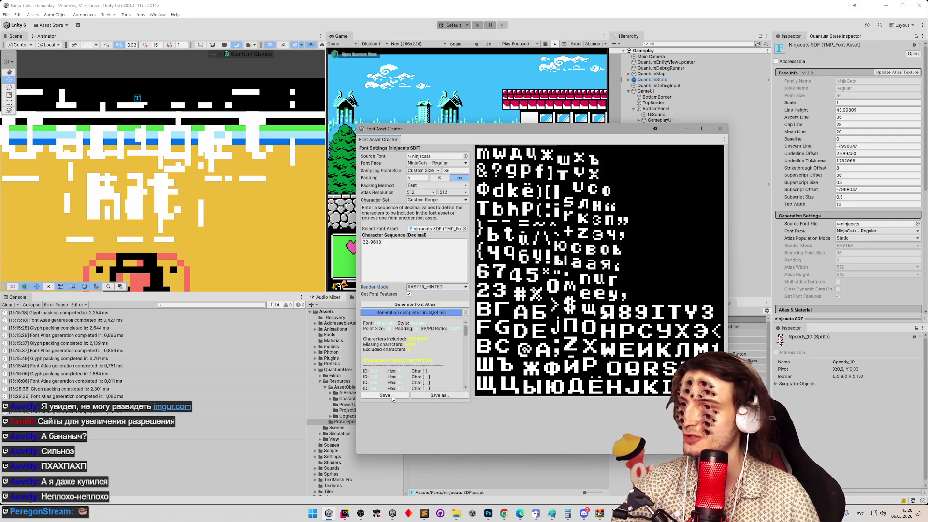
pyautogui.click(391, 396)
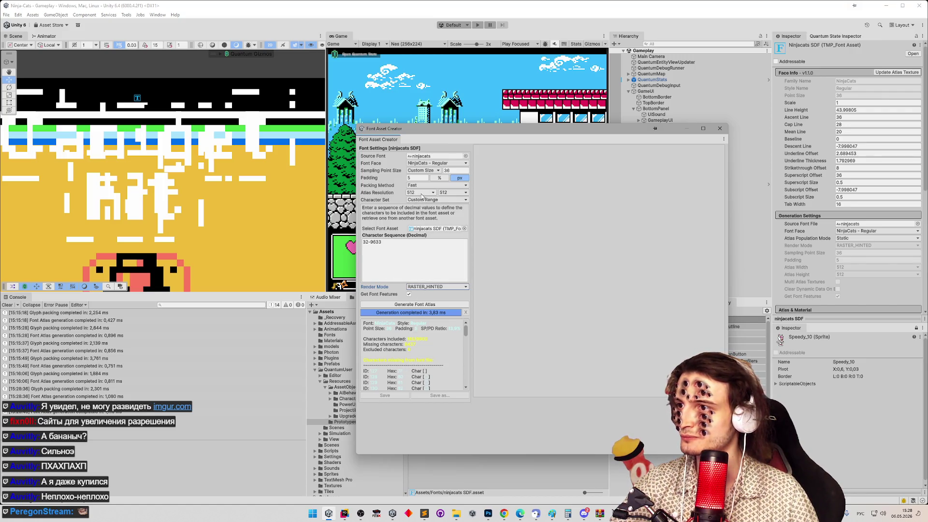
# Regenerate and save the font atlas with padding 20.
pyautogui.click(421, 177)
pyautogui.write('20')
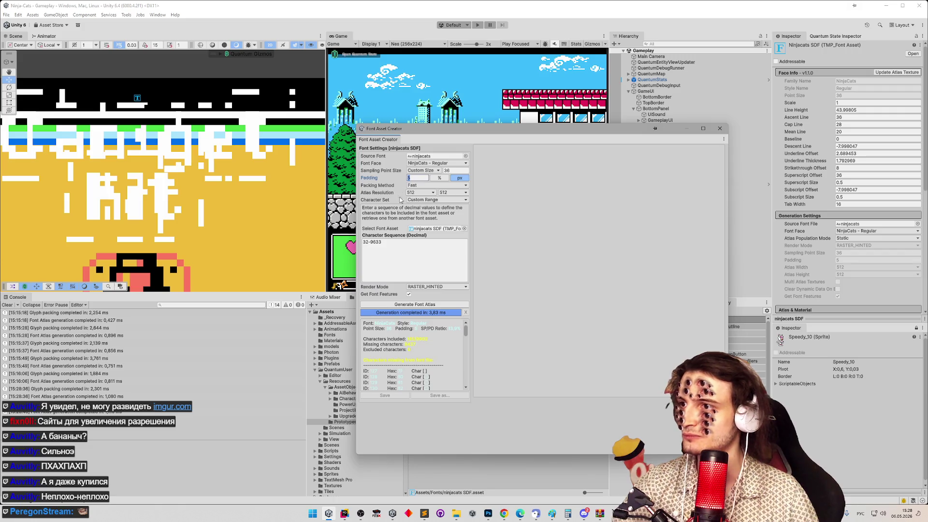
pyautogui.click(415, 304)
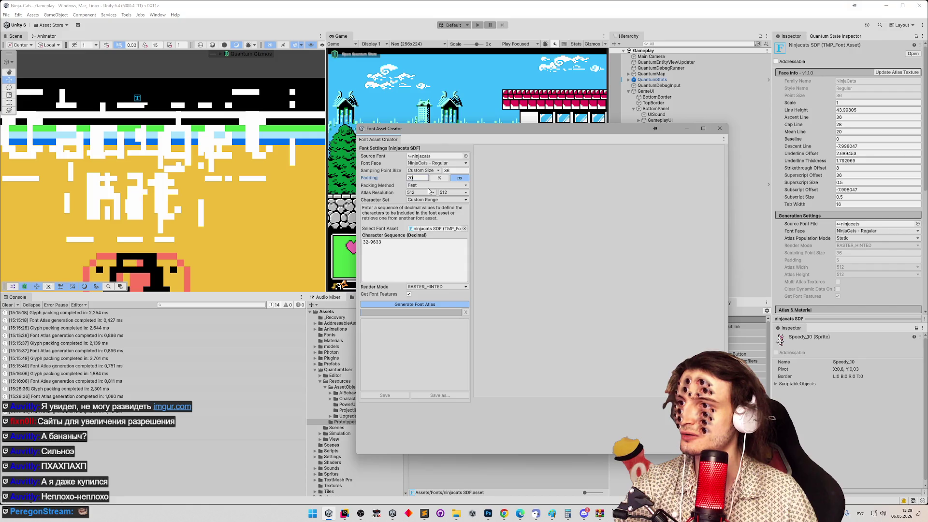
pyautogui.click(383, 396)
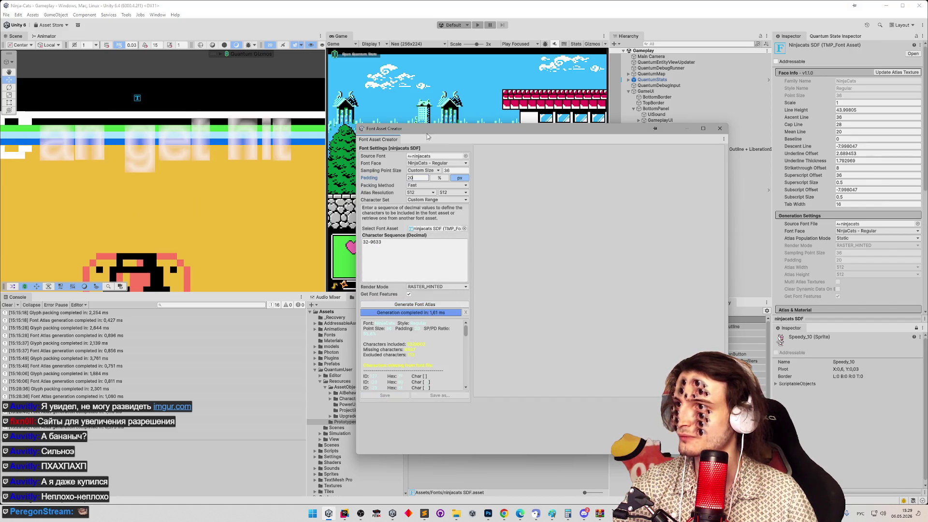
# Regenerate and save the font atlas with padding 5.
pyautogui.moveTo(431, 130)
pyautogui.mouseDown()
pyautogui.moveTo(669, 131)
pyautogui.moveTo(555, 131)
pyautogui.moveTo(615, 146)
pyautogui.moveTo(400, 126)
pyautogui.mouseUp()
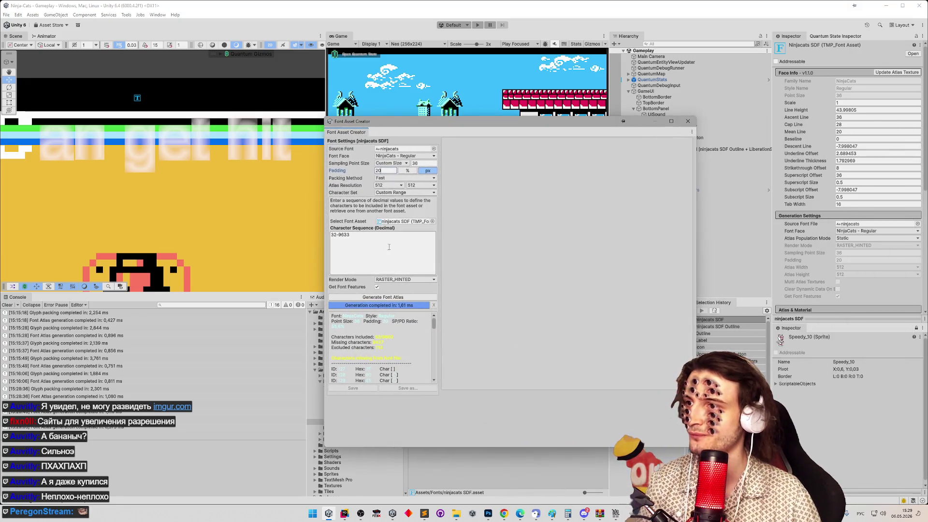
pyautogui.press('BackSpace')
pyautogui.press('BackSpace')
pyautogui.write('5')
pyautogui.click(382, 297)
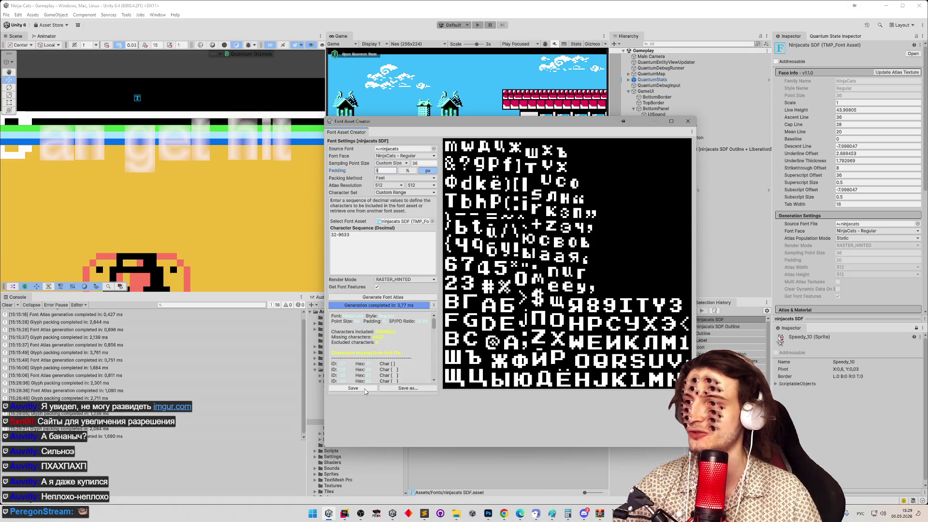
pyautogui.click(364, 389)
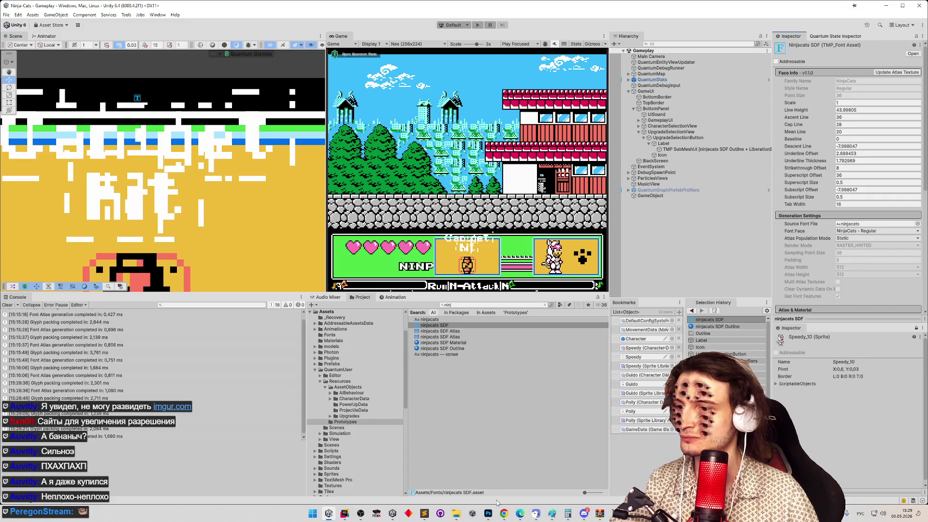
pyautogui.click(504, 514)
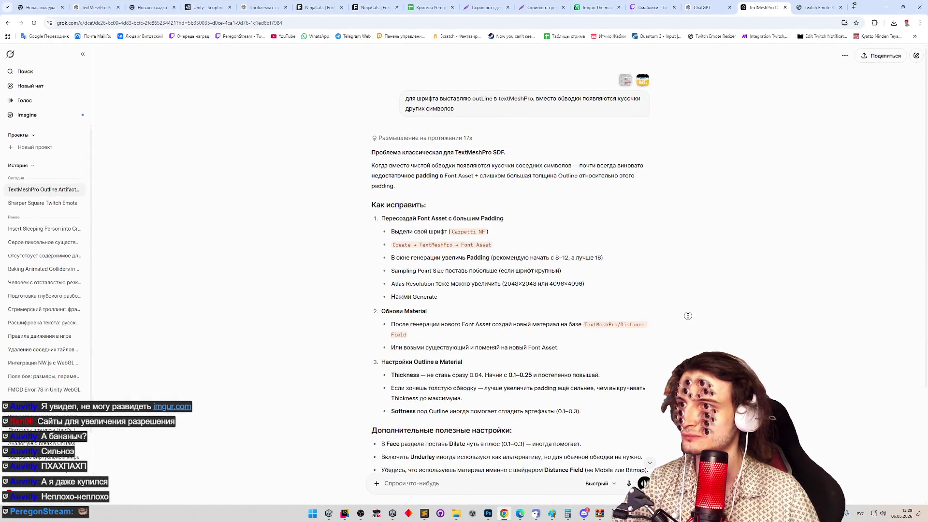
# Read through Grok's advice on the outline artifacts, then return to the Unity editor.
pyautogui.middleClick(686, 325)
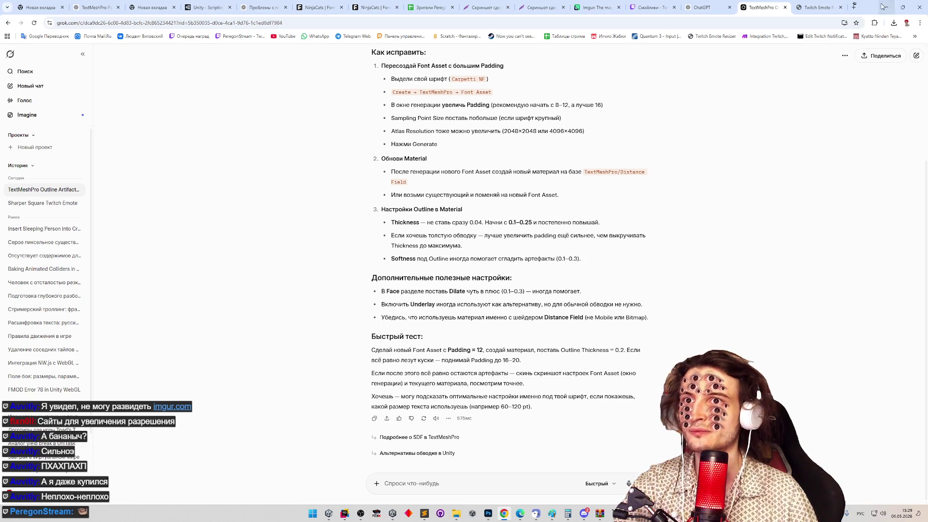
pyautogui.click(886, 8)
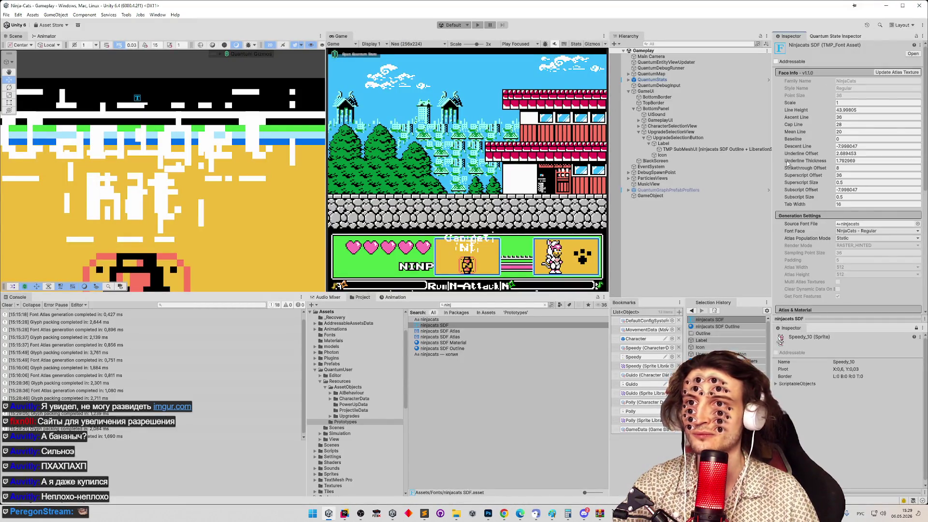
# Set the ninjacats SDF Outline material's face Dilate to 0.1 and outline Thickness to 0.01.
pyautogui.click(428, 349)
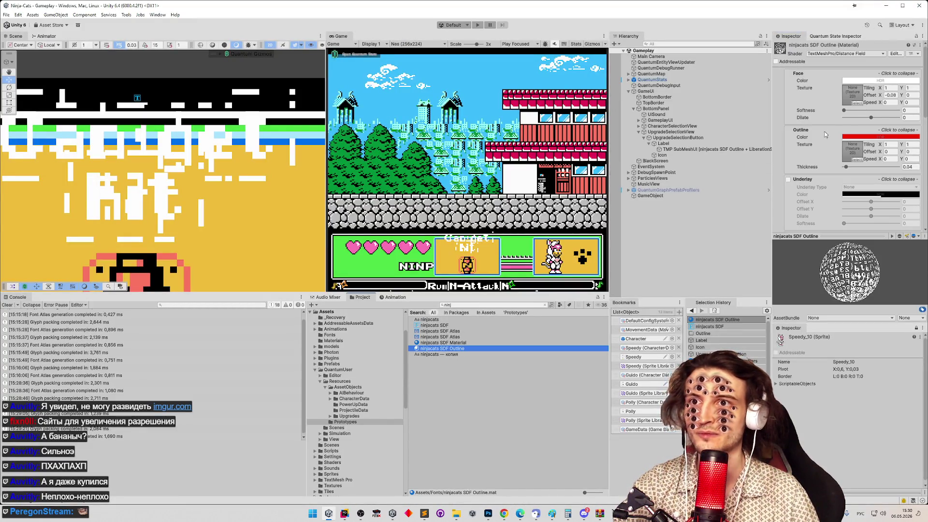
pyautogui.click(874, 117)
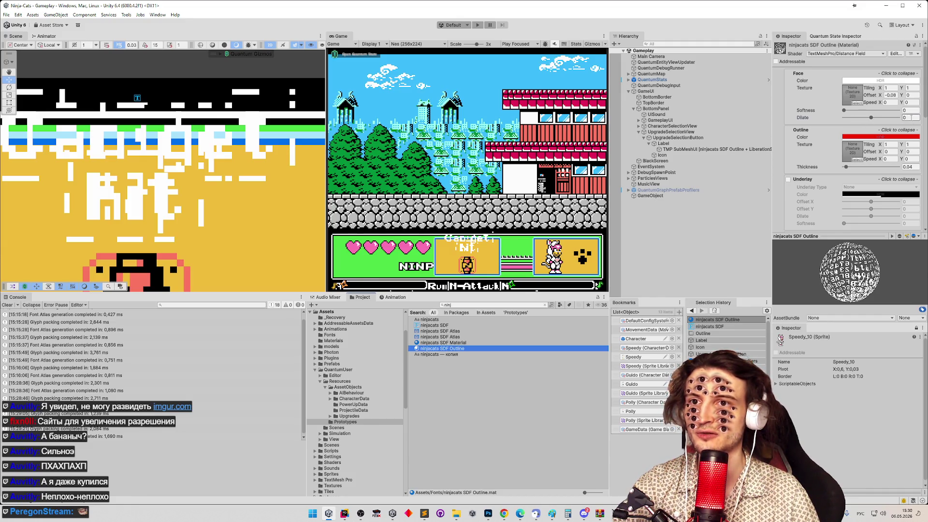
pyautogui.write('0.1')
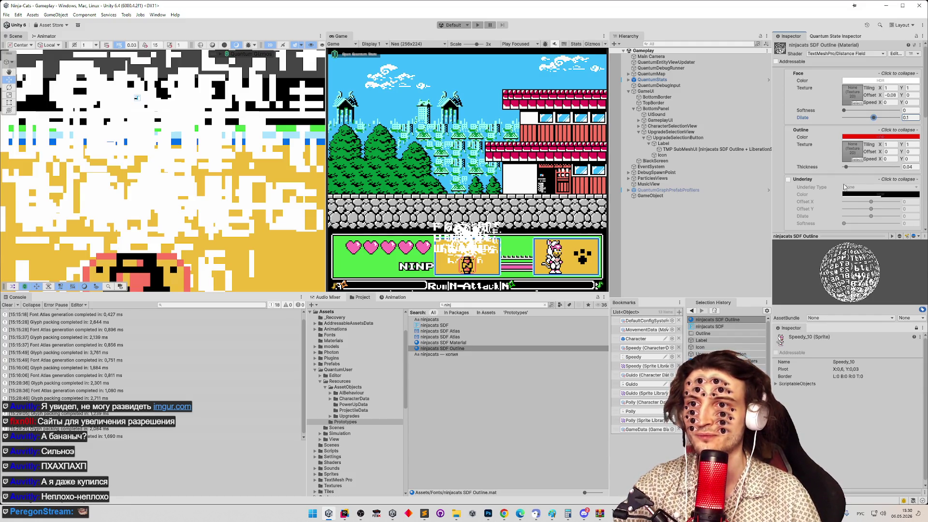
pyautogui.click(909, 167)
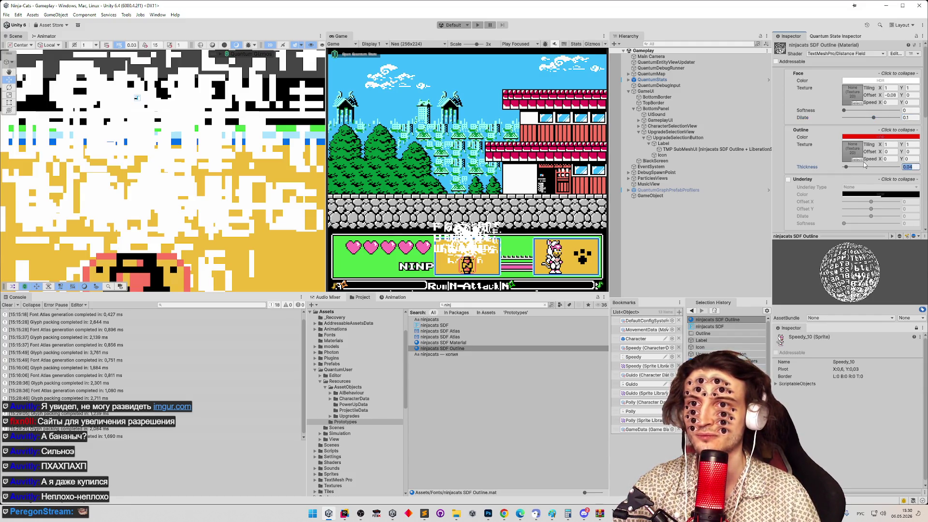
pyautogui.write('0.01')
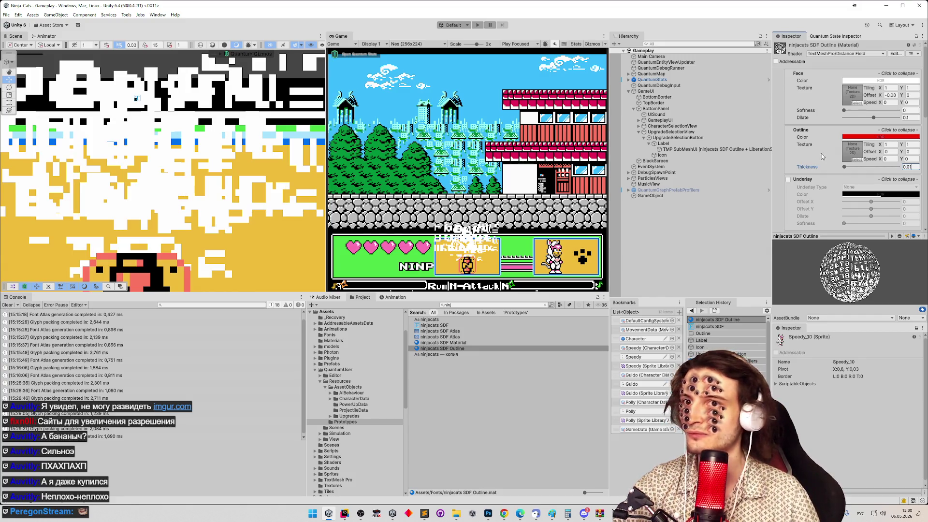
pyautogui.moveTo(926, 104); pyautogui.dragTo(925, 119)
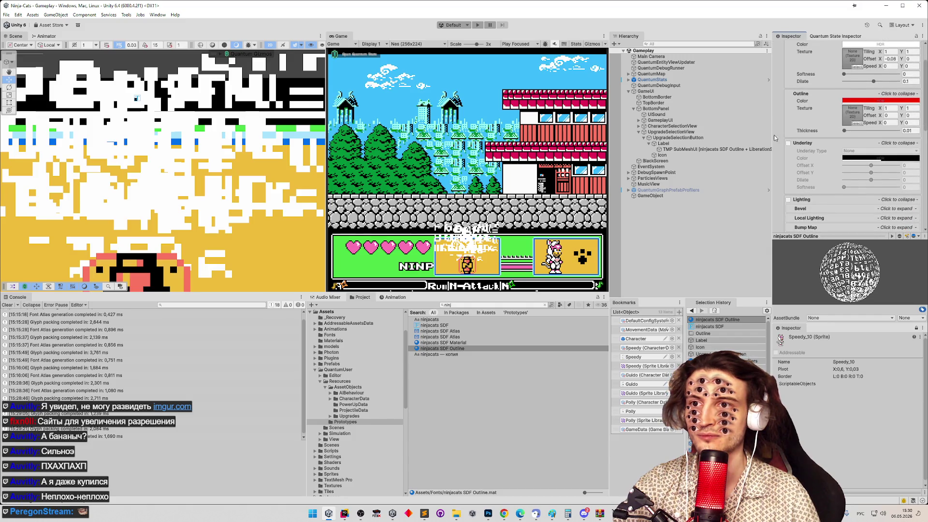
# Test a sideways underlay offset, undo it, and try a negative face dilation.
pyautogui.click(788, 144)
pyautogui.moveTo(875, 166); pyautogui.dragTo(913, 165)
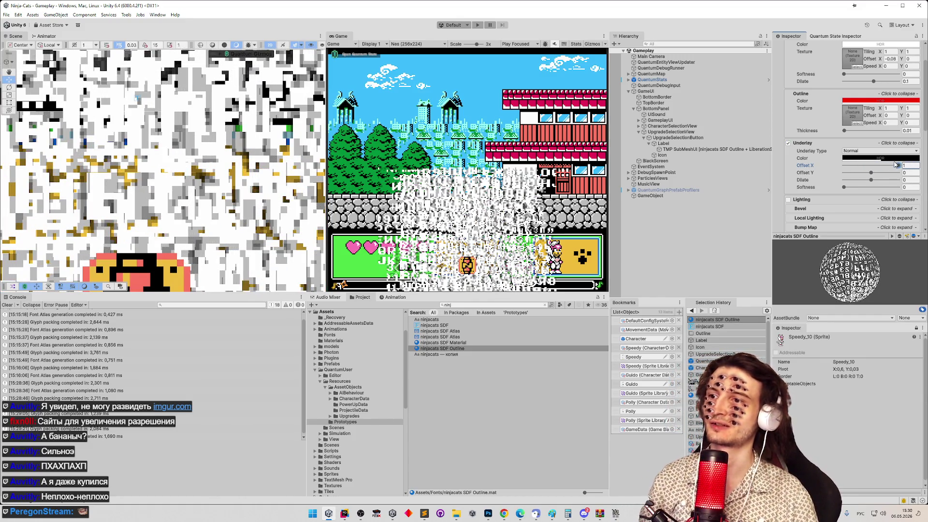
pyautogui.hotkey('ctrl', 'z')
pyautogui.hotkey('ctrl', 'z')
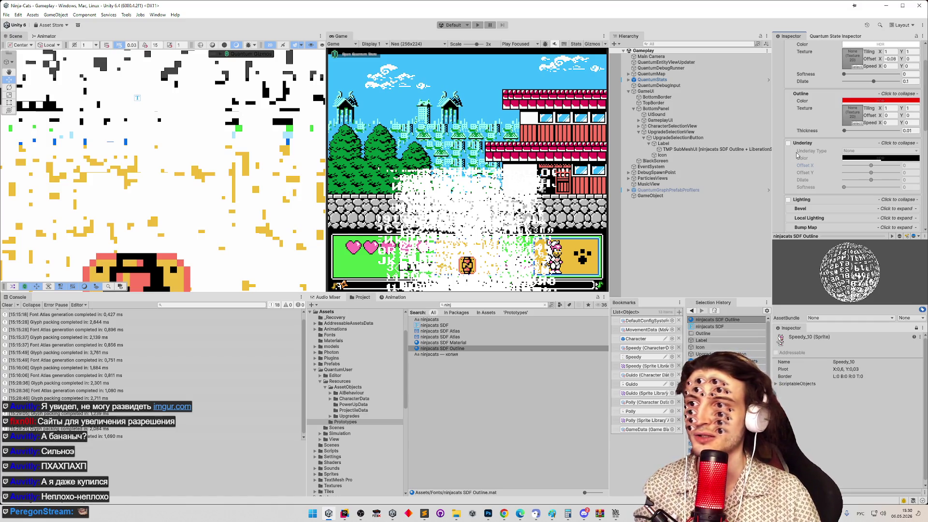
pyautogui.scroll(2, 822, 140)
pyautogui.moveTo(867, 125)
pyautogui.mouseDown()
pyautogui.moveTo(833, 127)
pyautogui.moveTo(874, 127)
pyautogui.mouseUp()
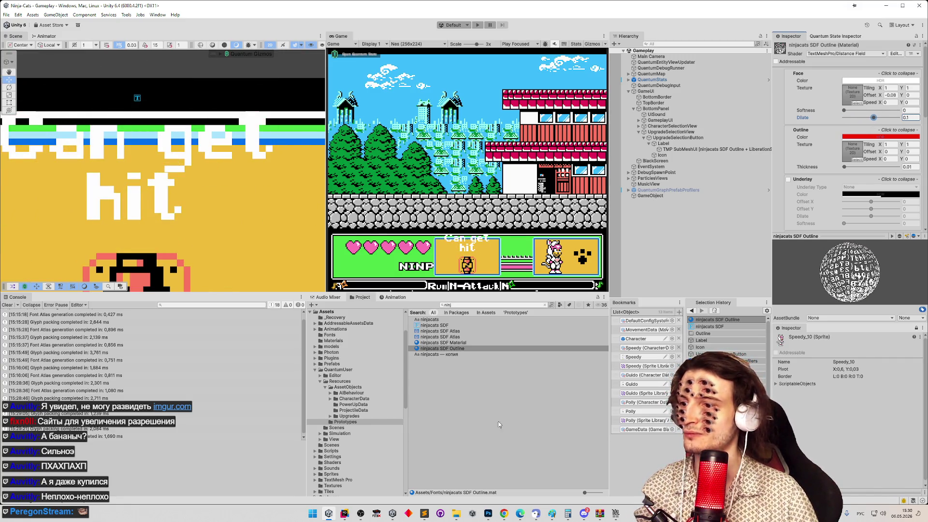
pyautogui.click(504, 512)
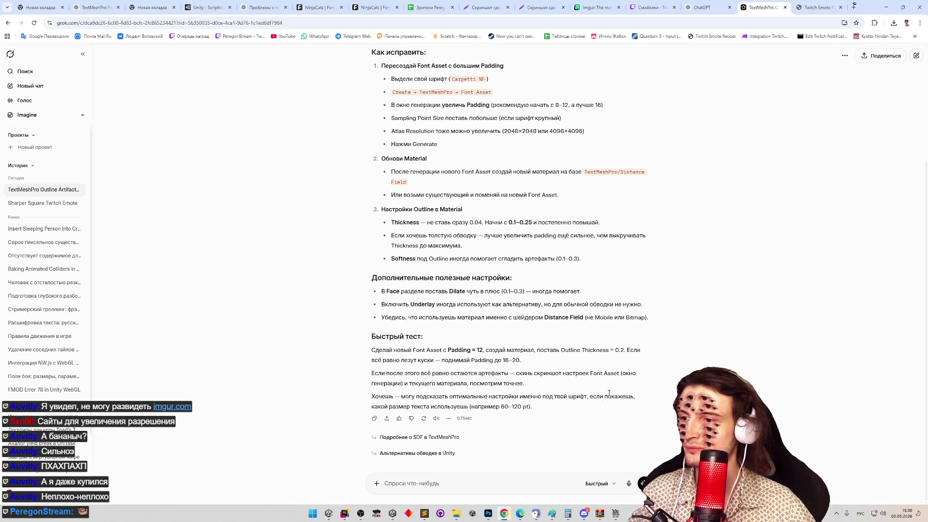
# Select the Label in Unity, focus it, and set its font size to 10.
pyautogui.click(886, 6)
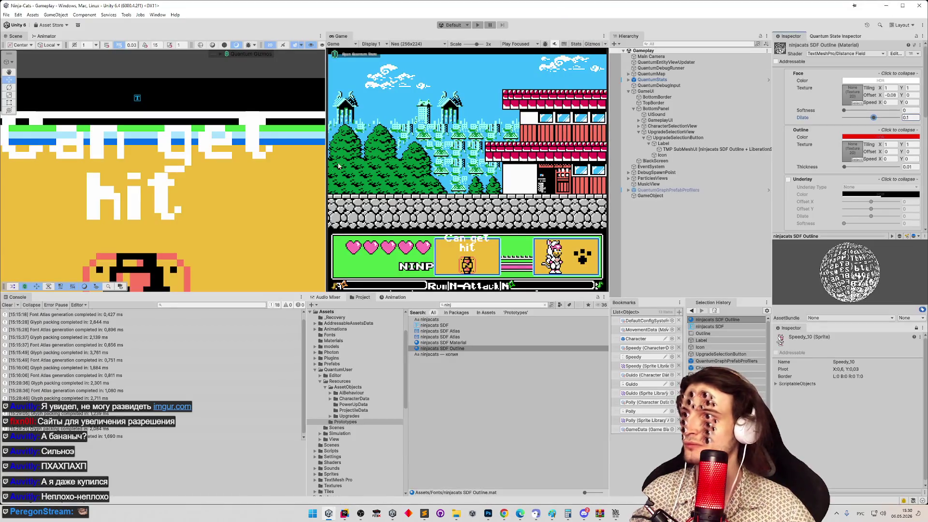
pyautogui.click(663, 144)
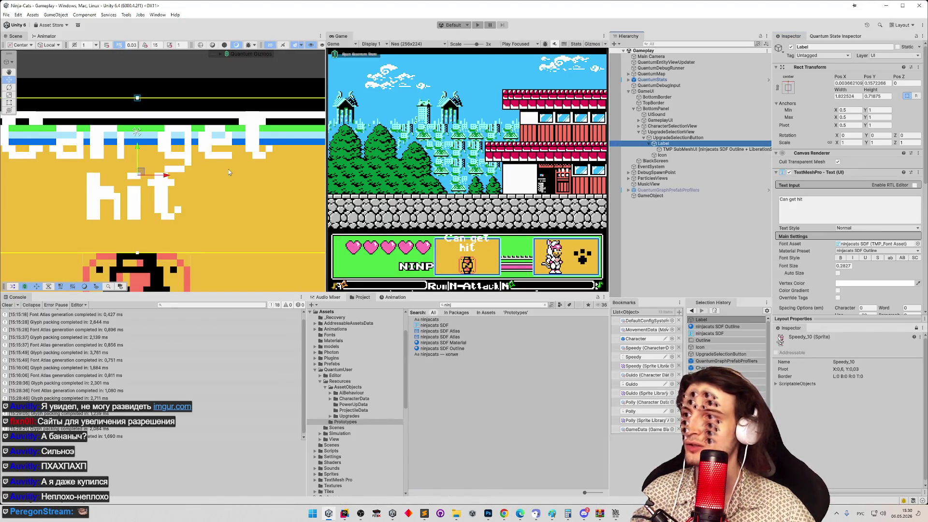
pyautogui.press('f')
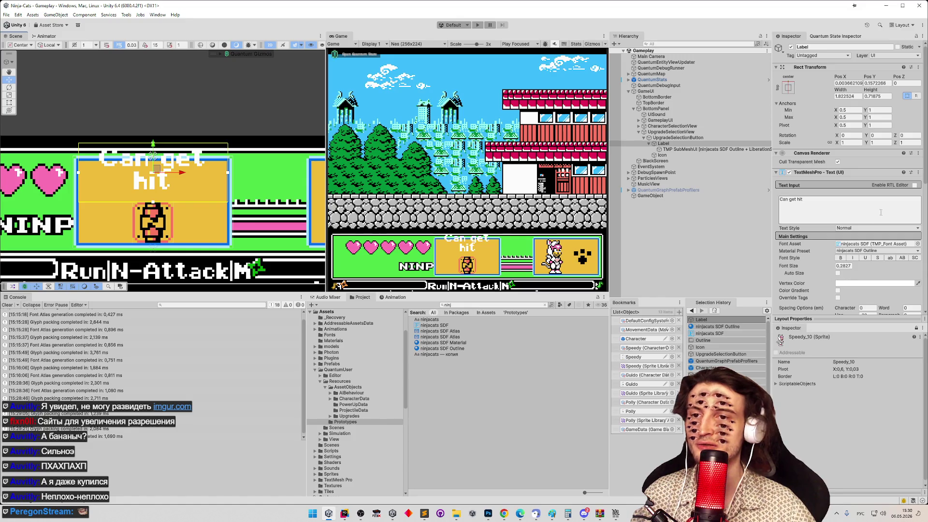
pyautogui.click(851, 266)
pyautogui.write('1')
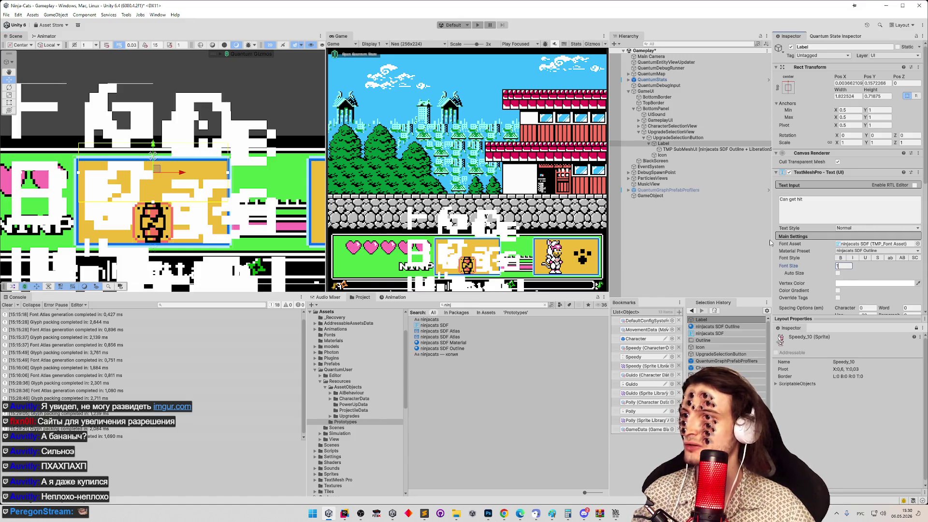
pyautogui.write('0')
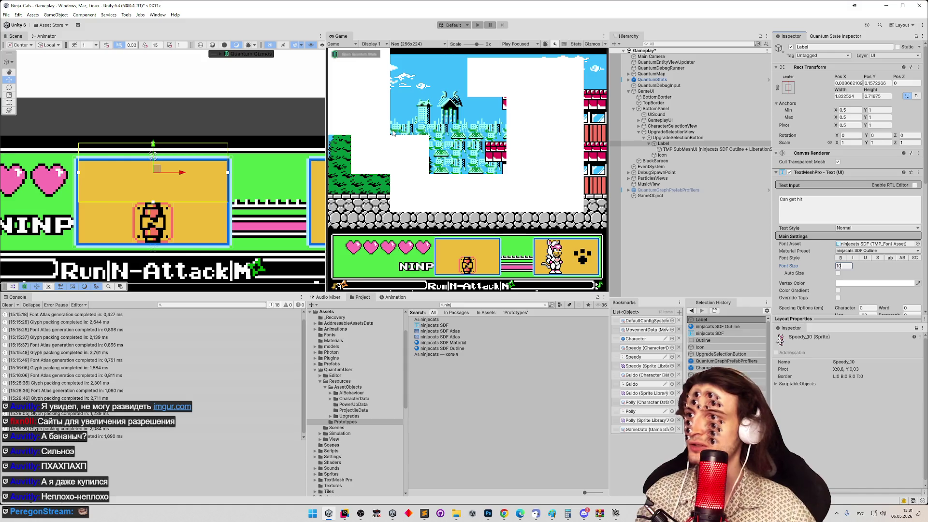
pyautogui.scroll(-5, 164, 194)
pyautogui.scroll(-3, 167, 197)
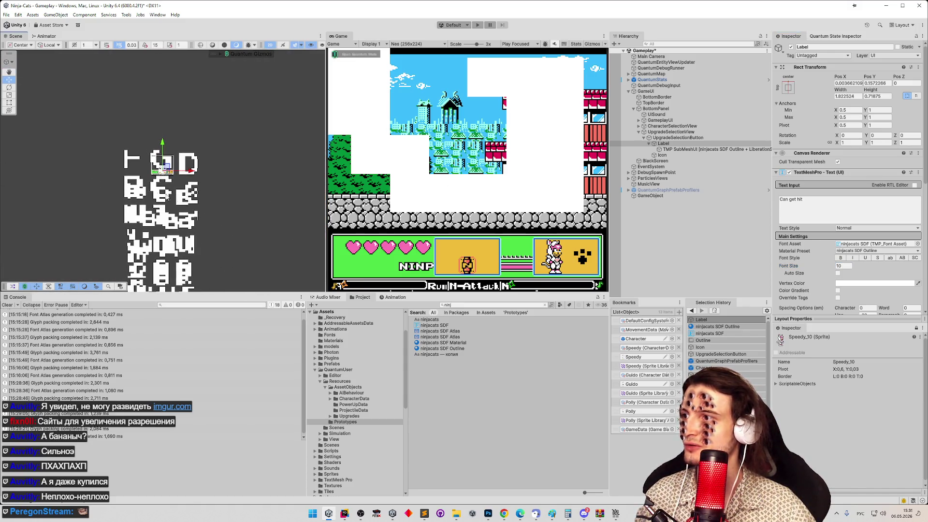
# Zero the outline thickness, lower face dilation to 0.01, then thicken the outline to about 0.047.
pyautogui.click(442, 348)
pyautogui.moveTo(849, 170); pyautogui.dragTo(841, 168)
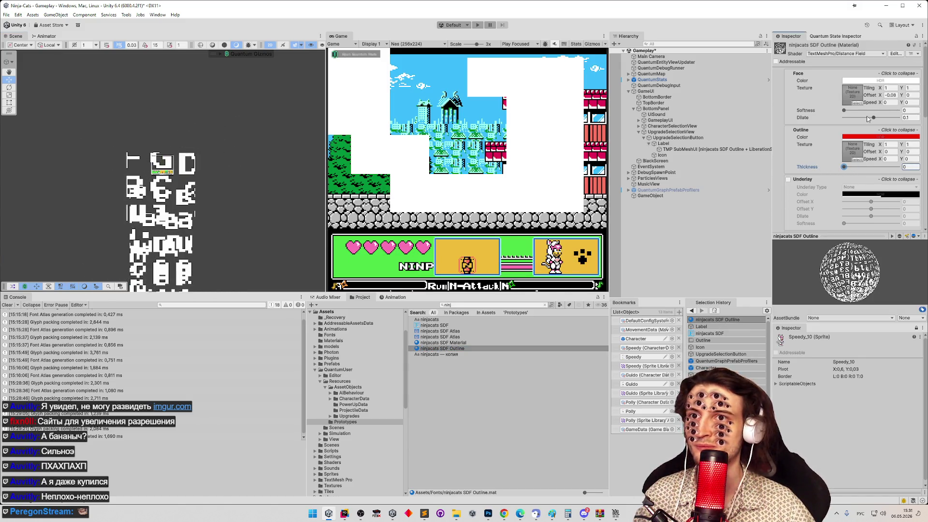
pyautogui.moveTo(874, 118); pyautogui.dragTo(874, 122)
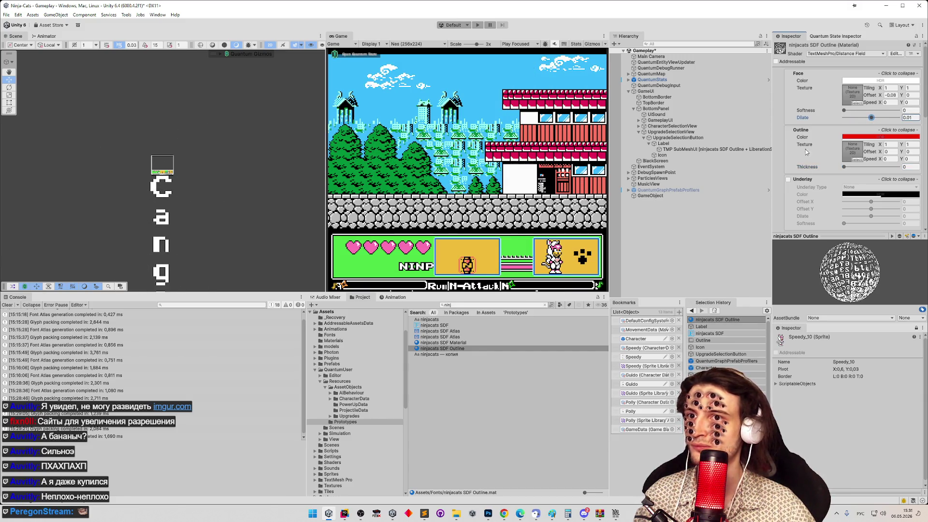
pyautogui.moveTo(845, 168); pyautogui.dragTo(816, 179)
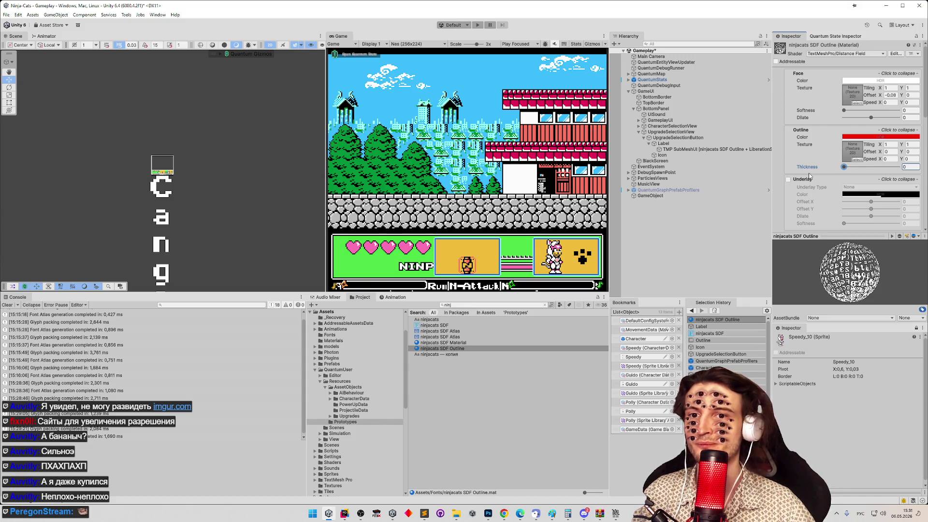
pyautogui.click(503, 515)
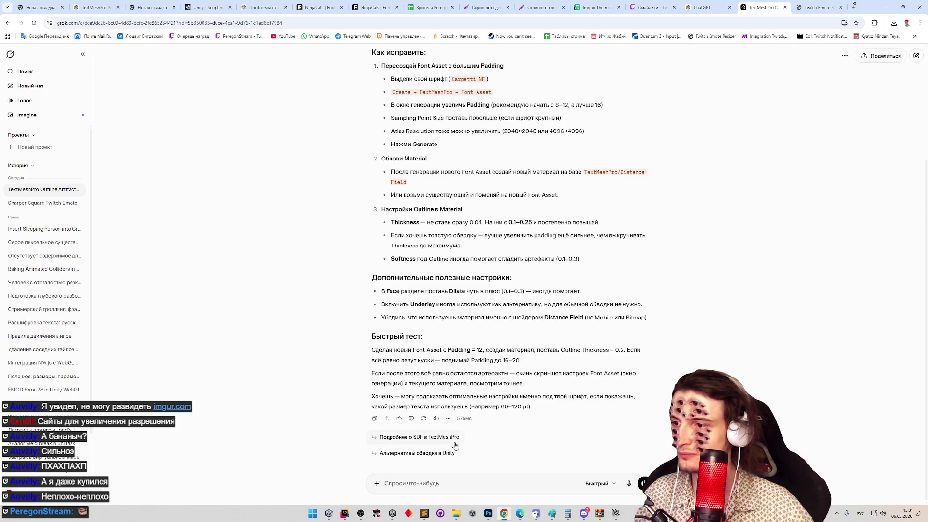
# Tell Grok in Russian that larger padding didn't help because space around letters stays uncoloured.
pyautogui.write('пробовал с п')
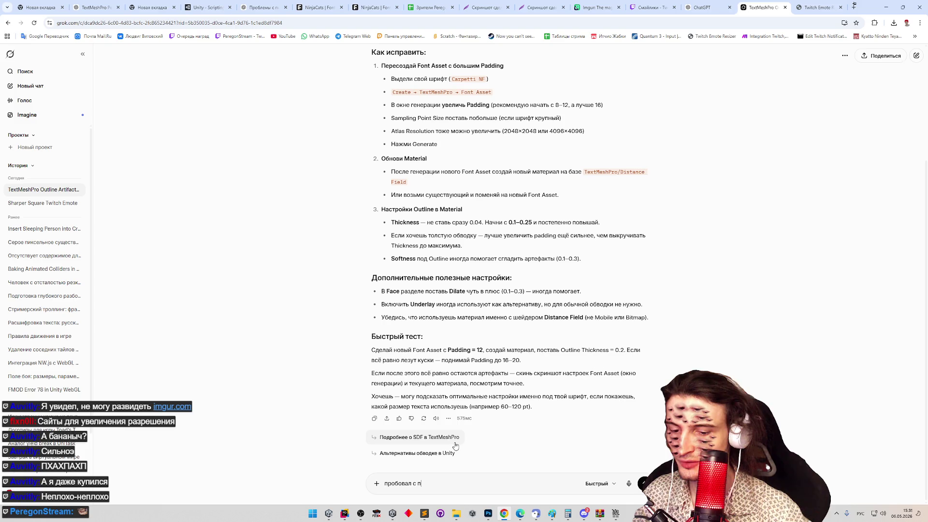
pyautogui.press('BackSpace')
pyautogui.write('большим падди')
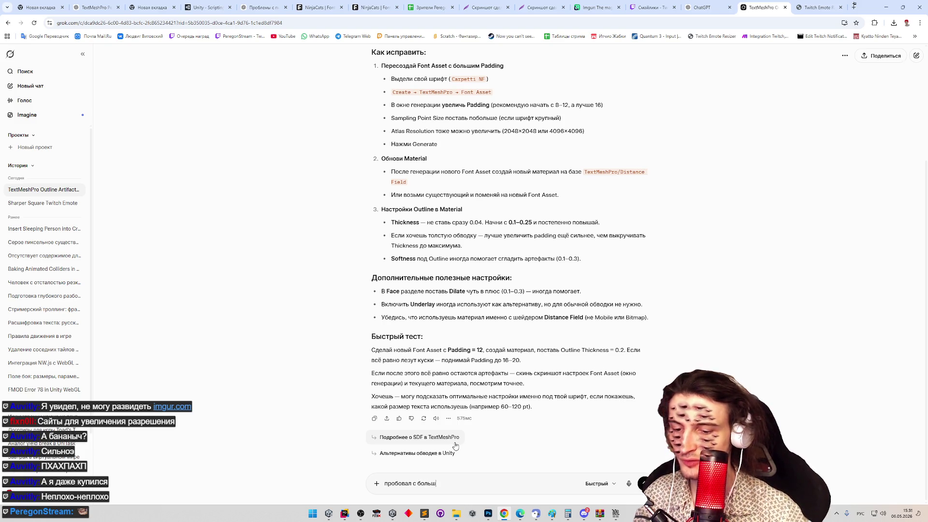
pyautogui.write('нгом')
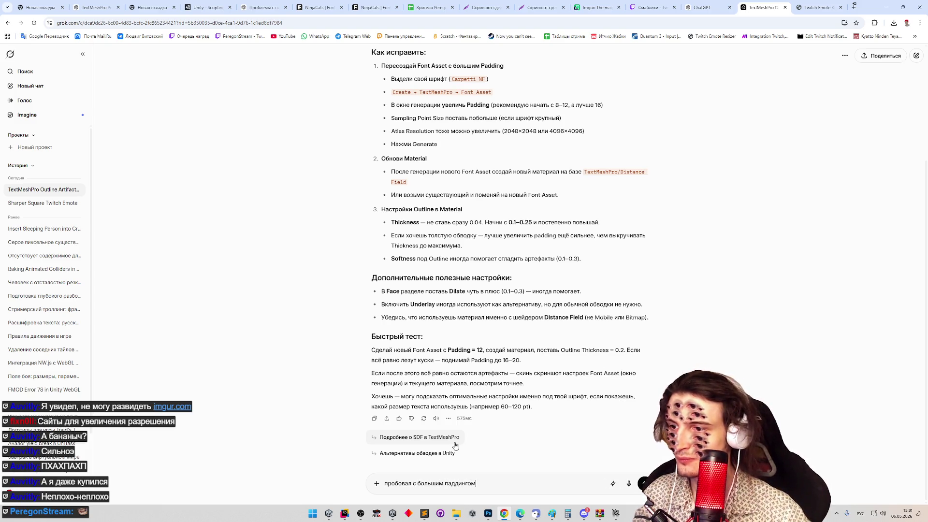
pyautogui.write(', не роляет')
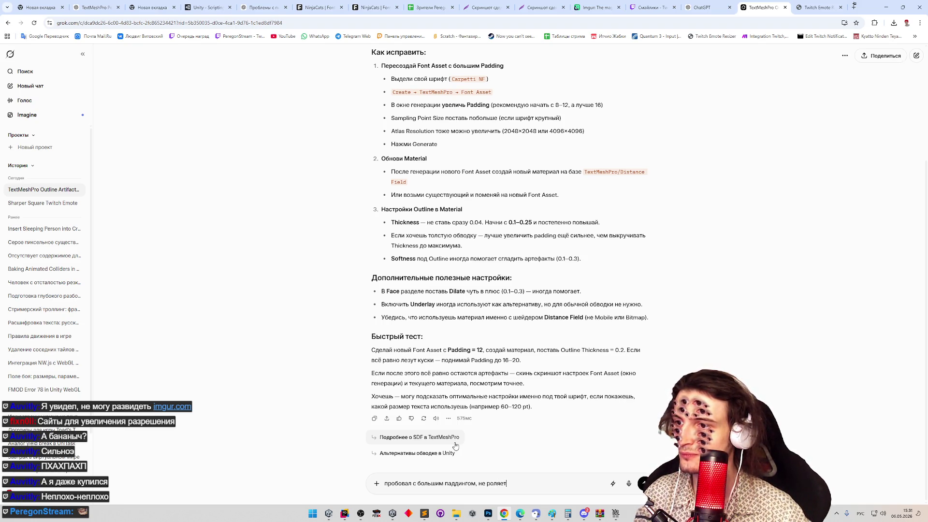
pyautogui.write(', как буд')
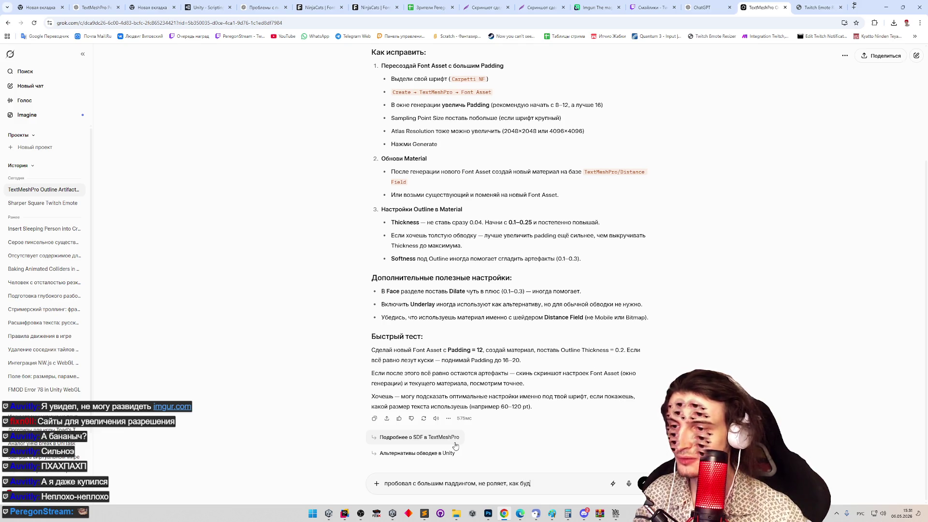
pyautogui.write('то пустое место вок')
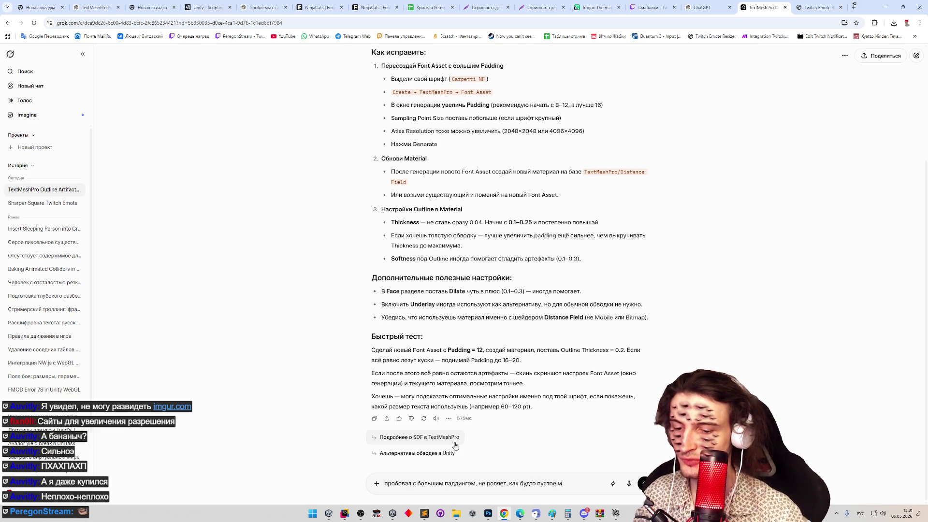
pyautogui.write('руг букв')
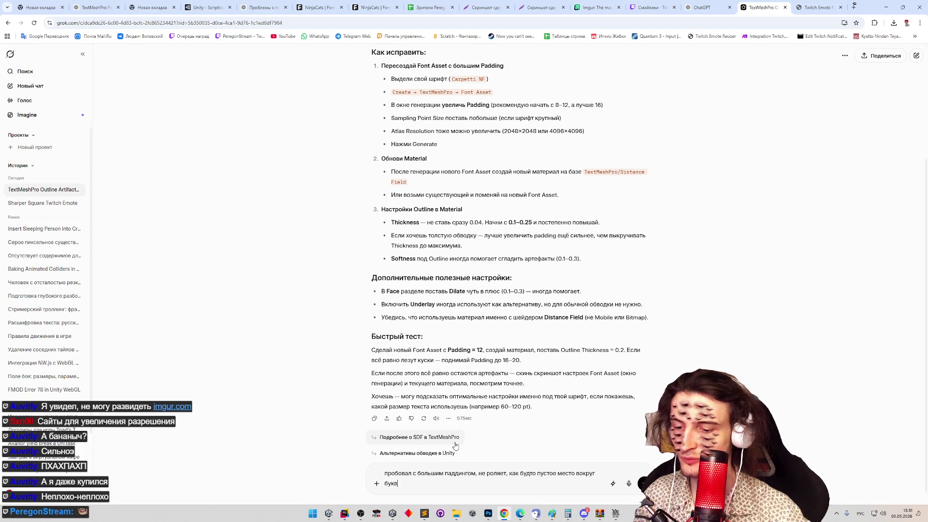
pyautogui.write(' не красится в ')
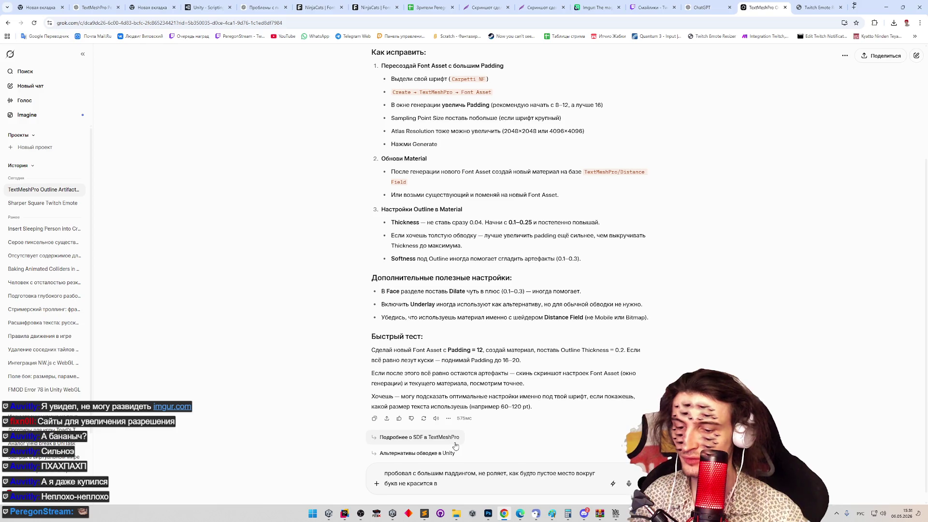
pyautogui.write('цвет')
pyautogui.press('Return')
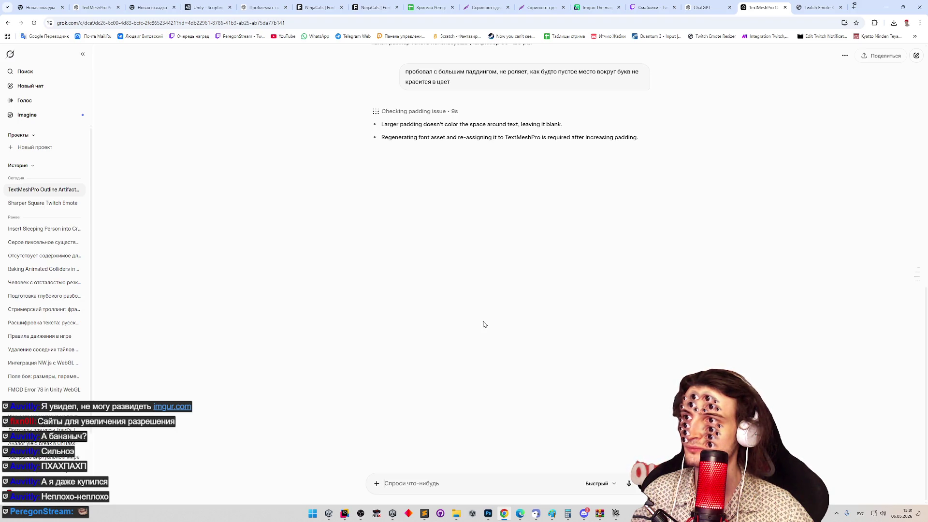
pyautogui.click(886, 7)
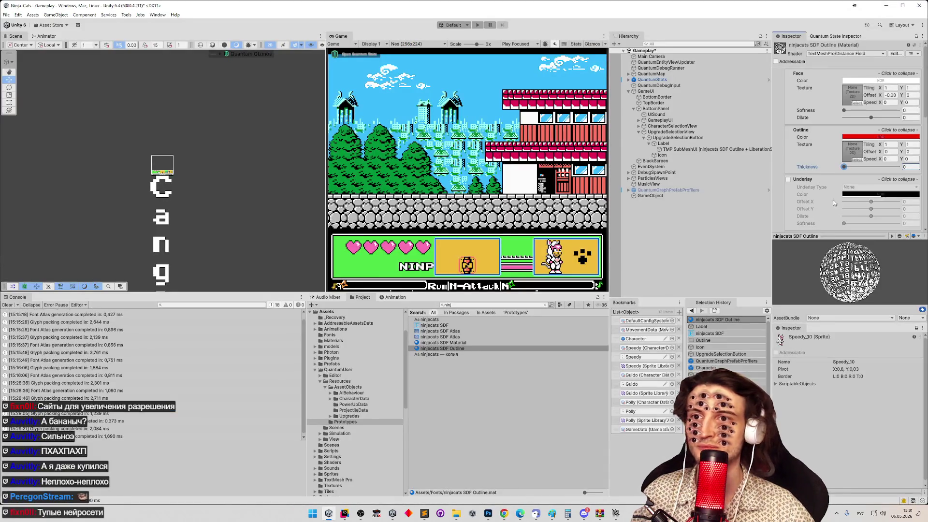
# Scroll through the material's Lighting, Glow and Debug settings, then return to Grok's reply.
pyautogui.scroll(-5, 827, 192)
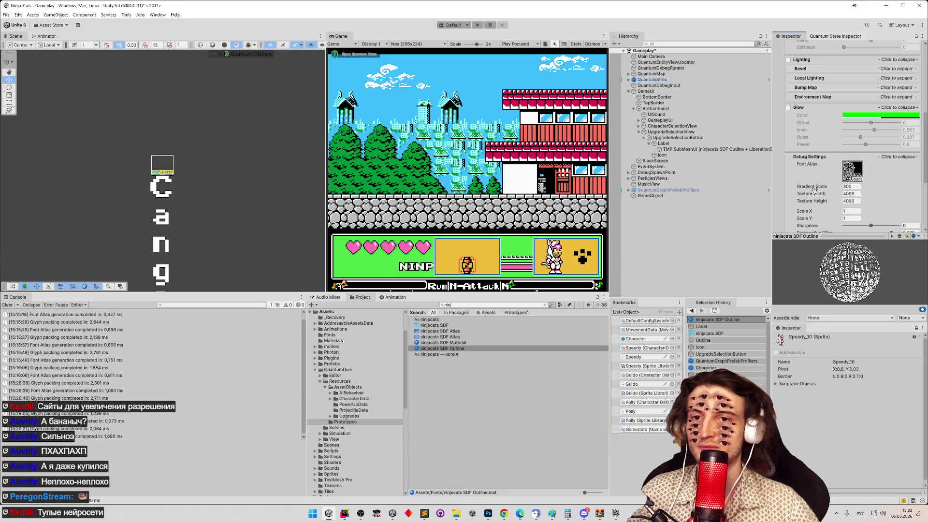
pyautogui.scroll(-5, 794, 187)
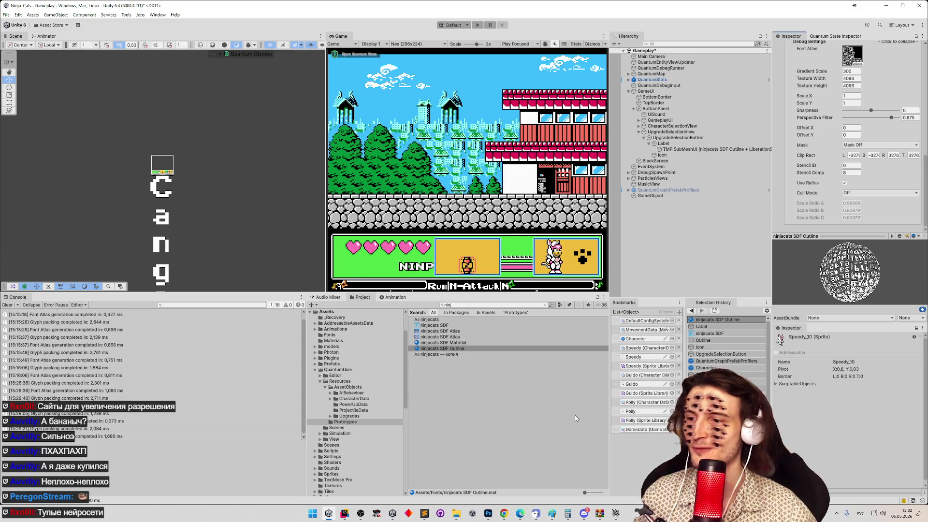
pyautogui.click(505, 513)
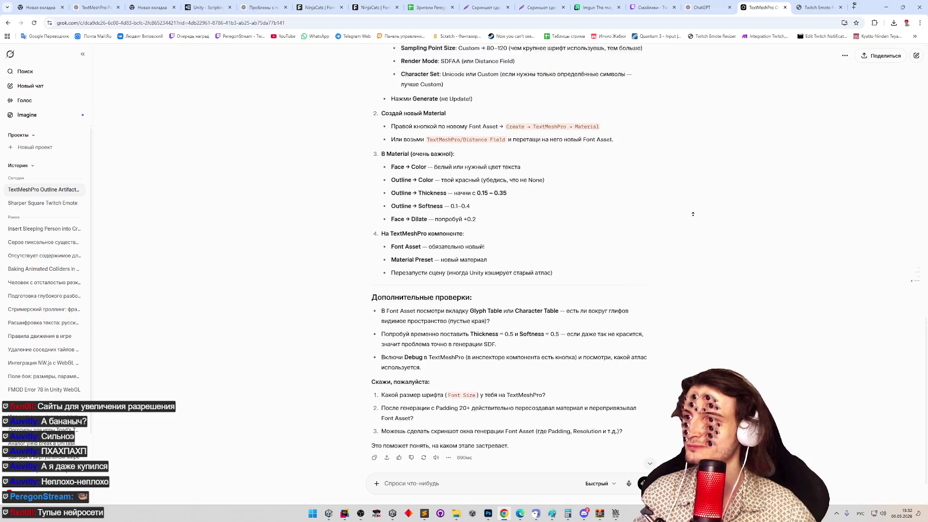
pyautogui.scroll(5, 693, 214)
pyautogui.scroll(-9, 704, 331)
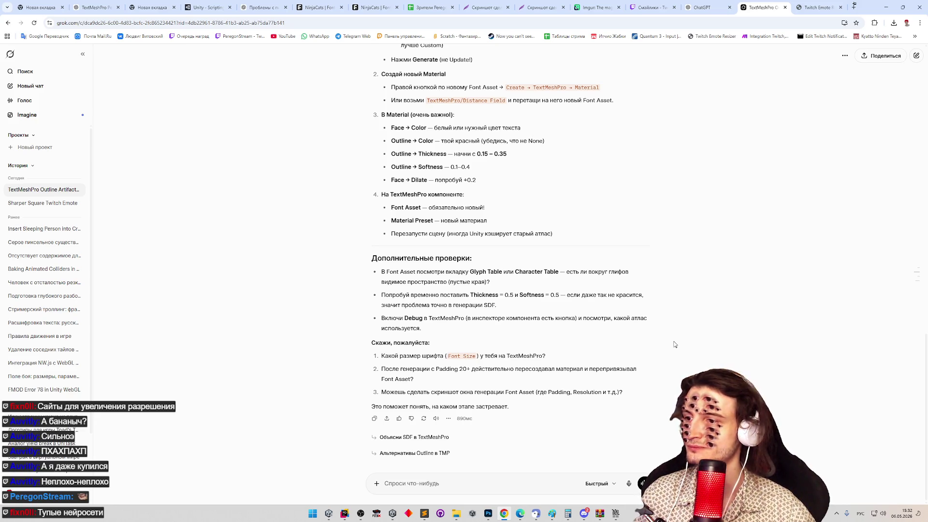
pyautogui.scroll(3, 673, 341)
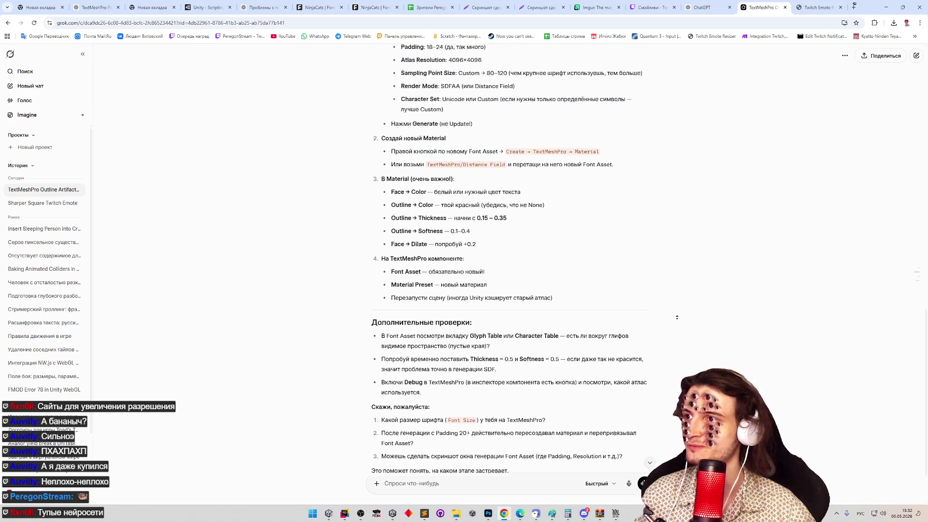
pyautogui.scroll(1, 677, 339)
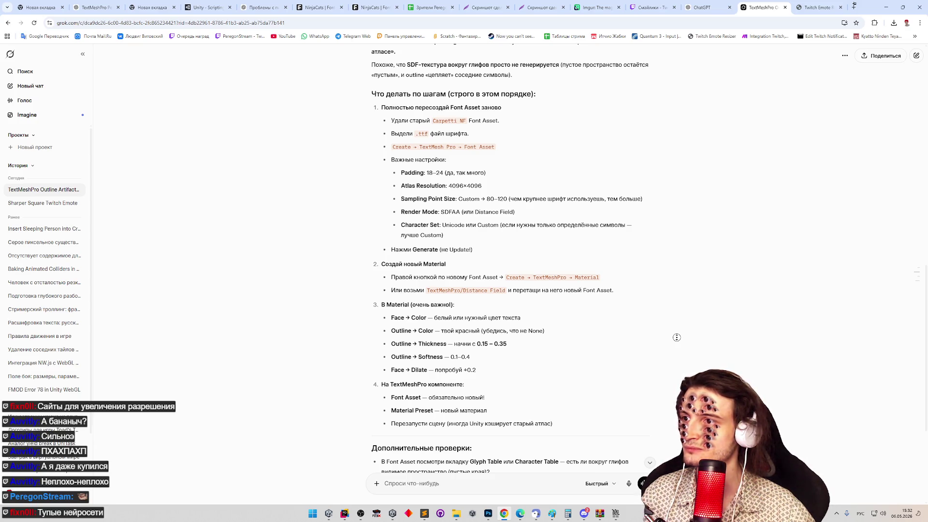
pyautogui.scroll(-1, 669, 349)
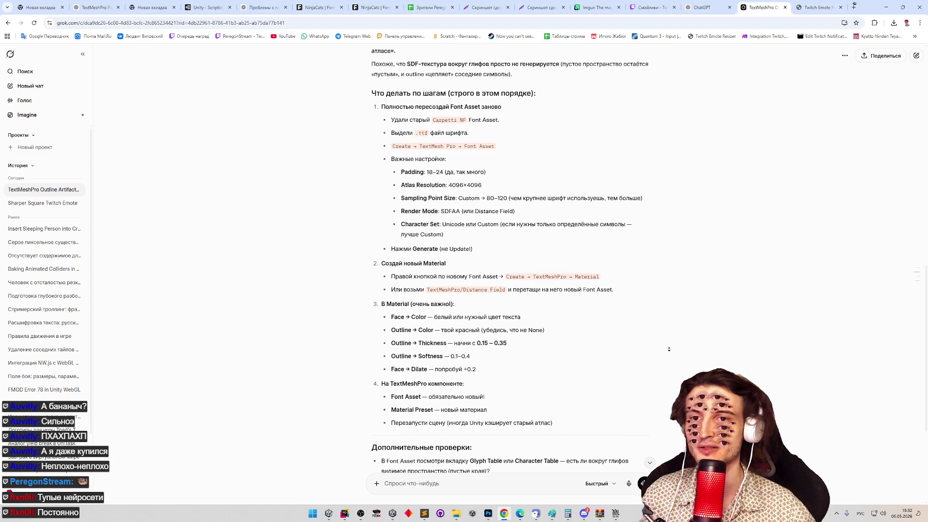
pyautogui.scroll(-2, 669, 349)
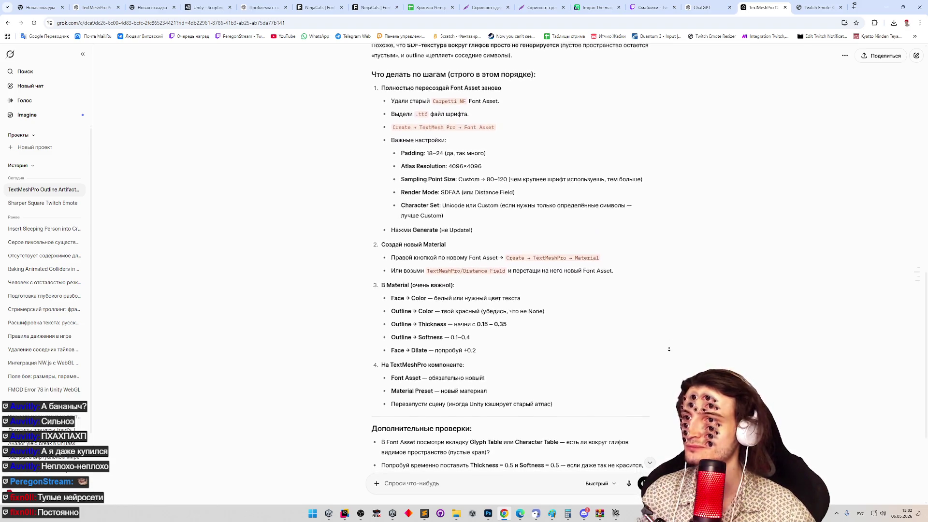
pyautogui.scroll(-2, 669, 349)
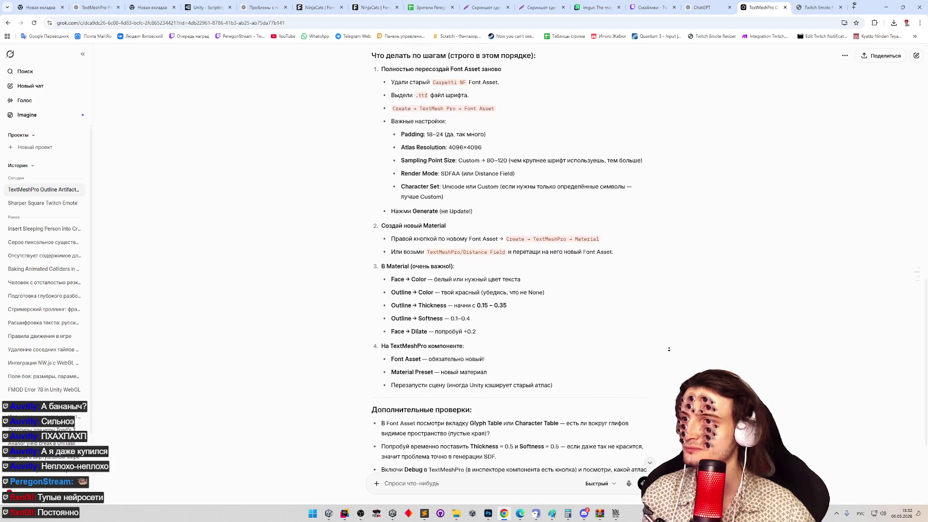
pyautogui.scroll(-2, 669, 349)
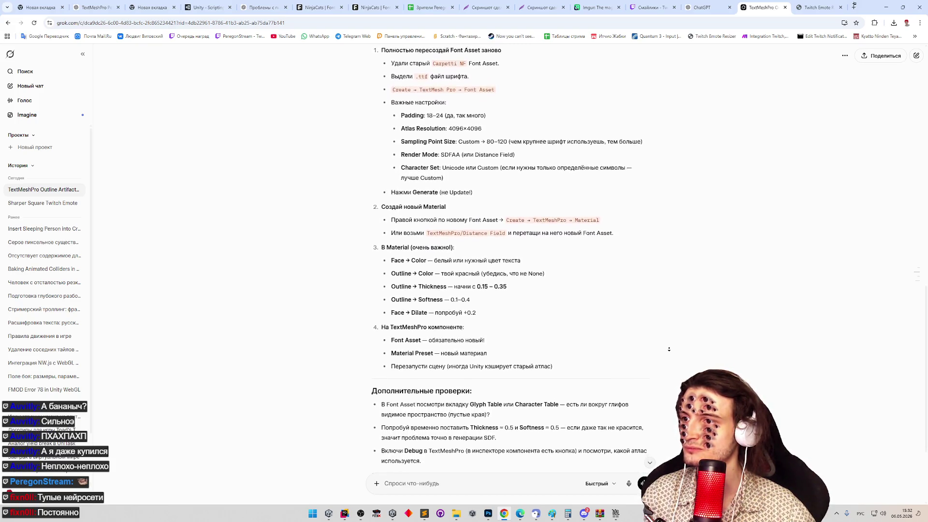
pyautogui.scroll(-4, 669, 351)
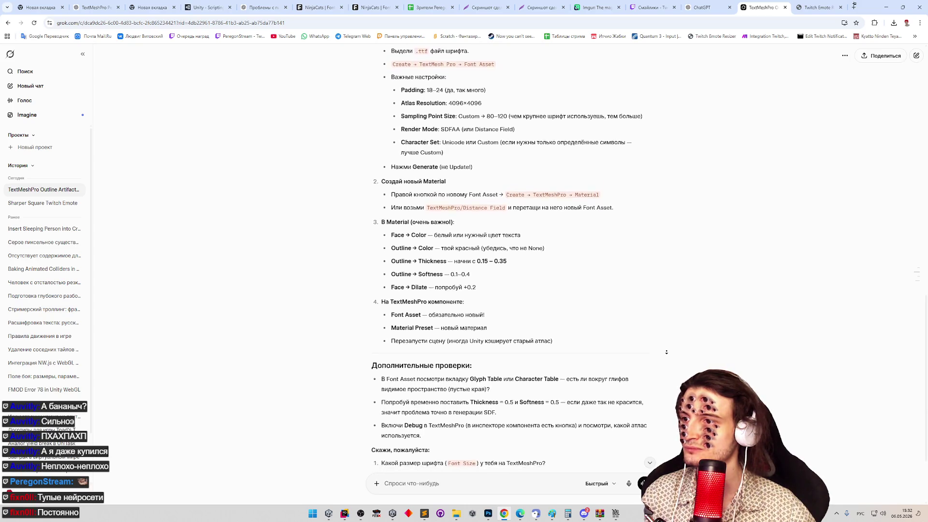
pyautogui.scroll(-5, 666, 353)
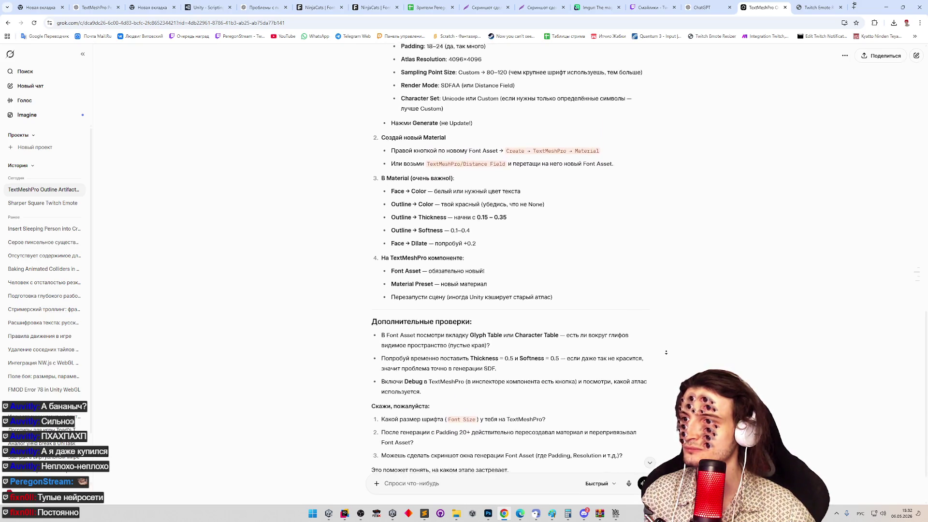
pyautogui.scroll(-4, 667, 352)
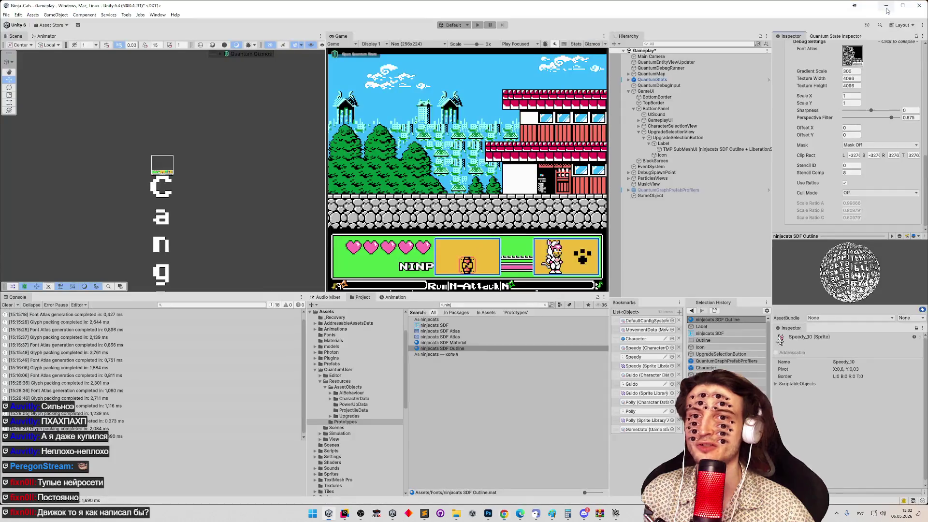
# Inspect the ninjacats SDF font asset's settings and clear the Project search.
pyautogui.click(886, 7)
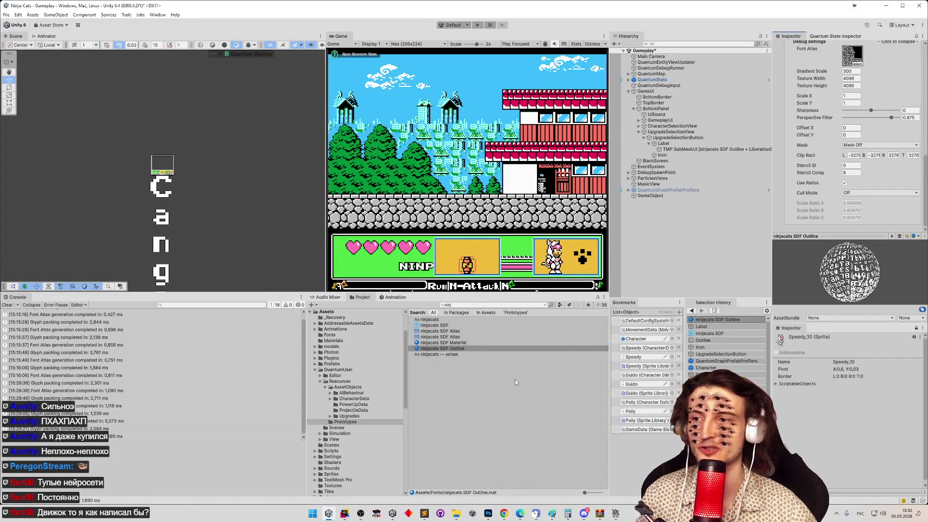
pyautogui.click(467, 350)
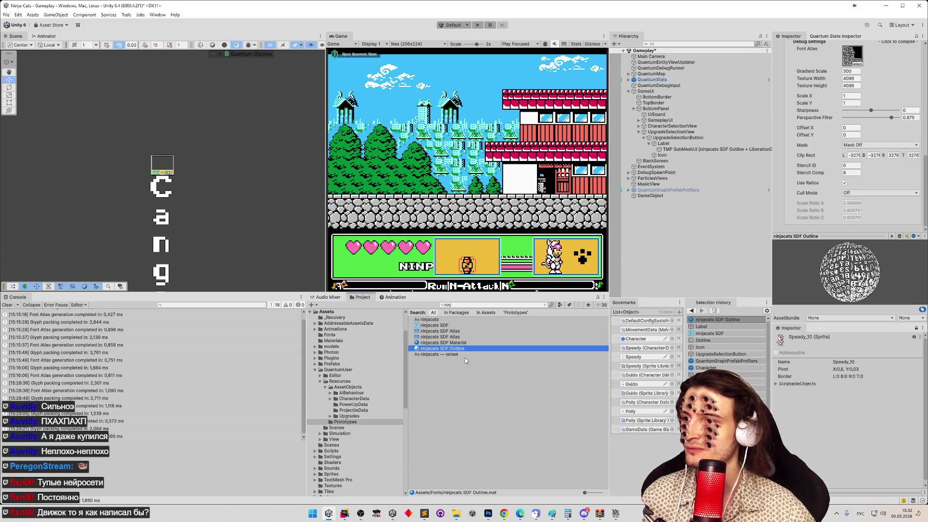
pyautogui.click(434, 325)
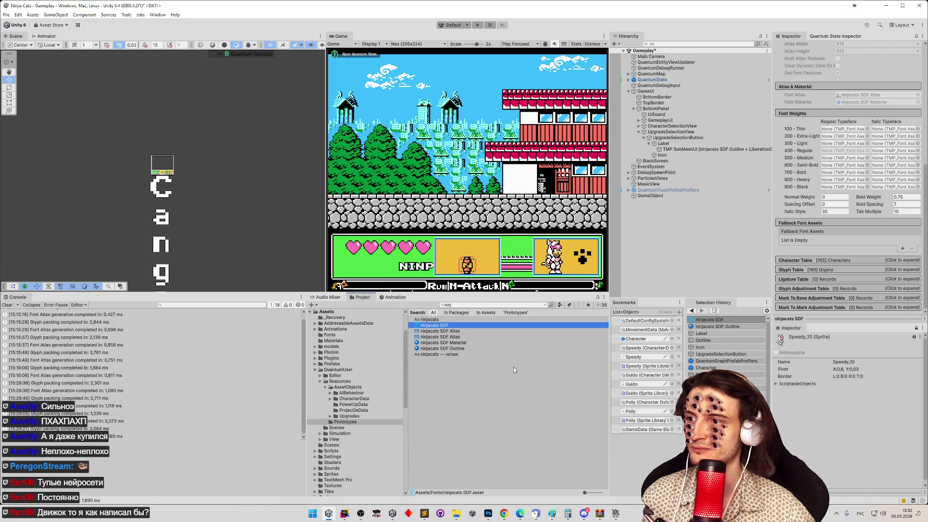
pyautogui.click(544, 305)
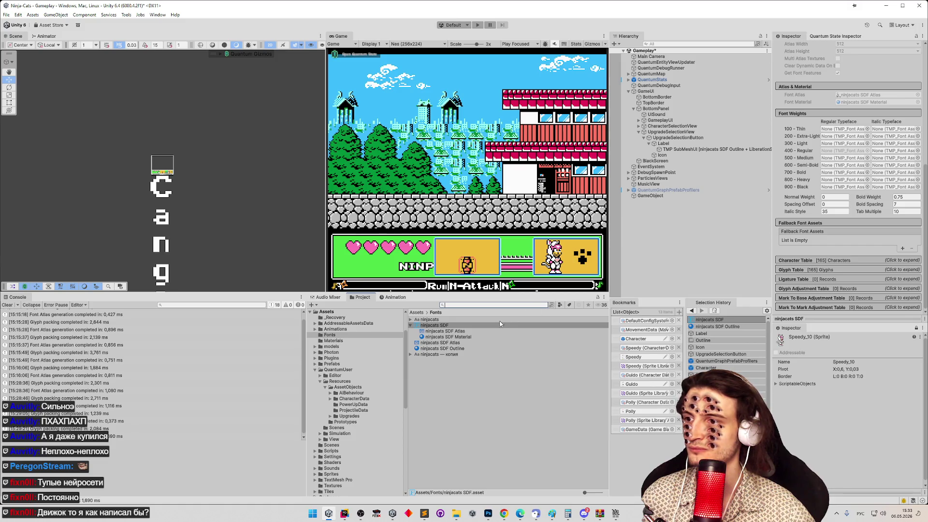
# Select the Label and open its ninjacats SDF Outline material preset.
pyautogui.click(685, 144)
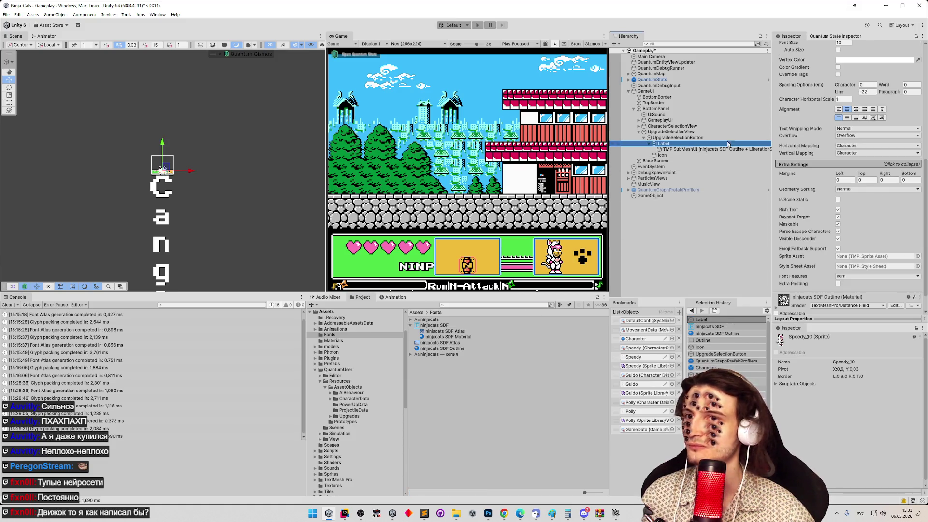
pyautogui.middleClick(218, 168)
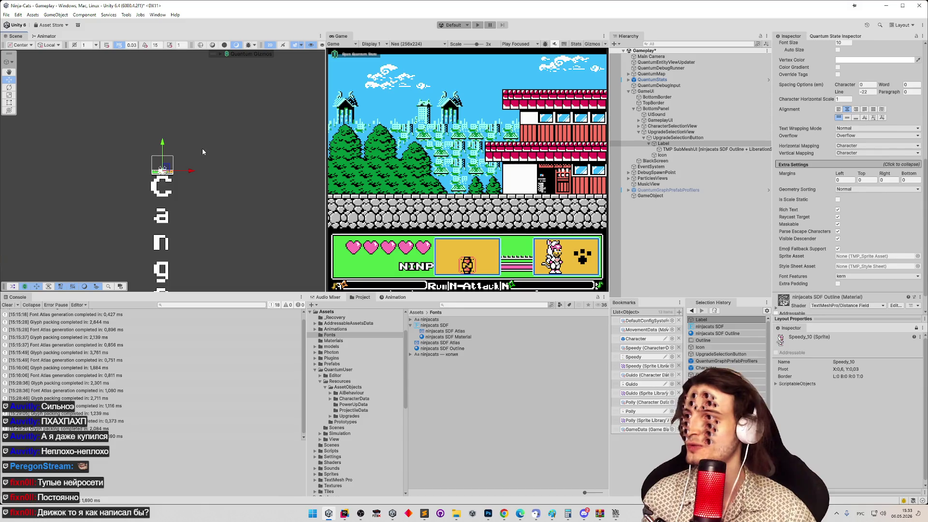
pyautogui.scroll(5, 838, 199)
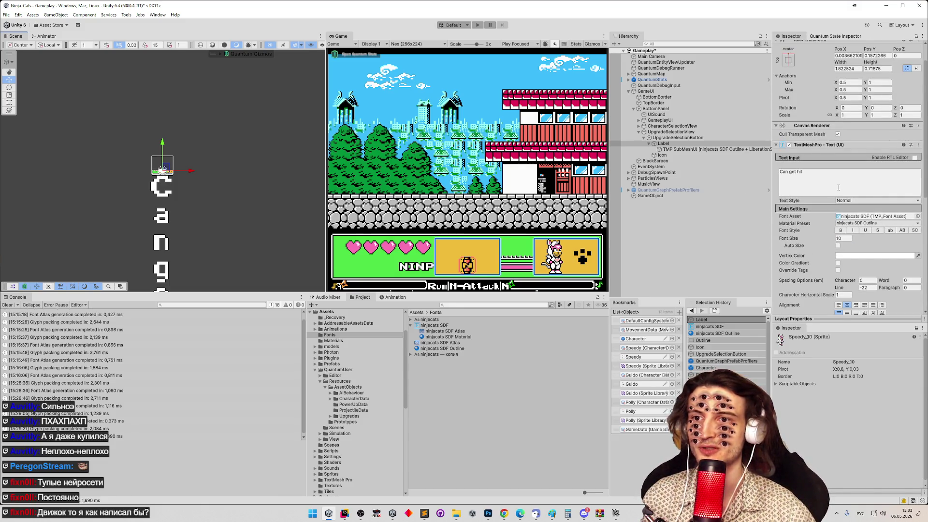
pyautogui.doubleClick(840, 225)
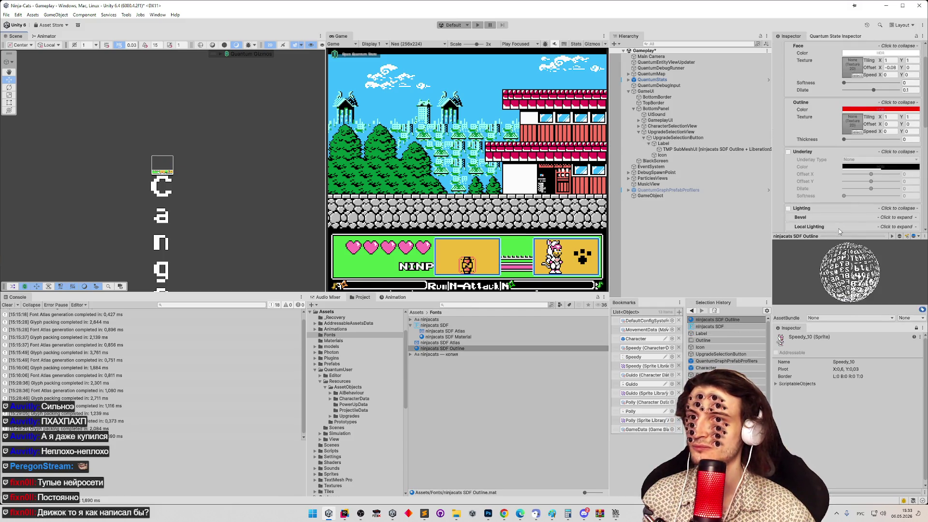
# Undo the recent outline material edits, check the ninjacats SDF Atlas texture, and return to Grok.
pyautogui.hotkey('ctrl', 'z')
pyautogui.doubleClick(839, 226)
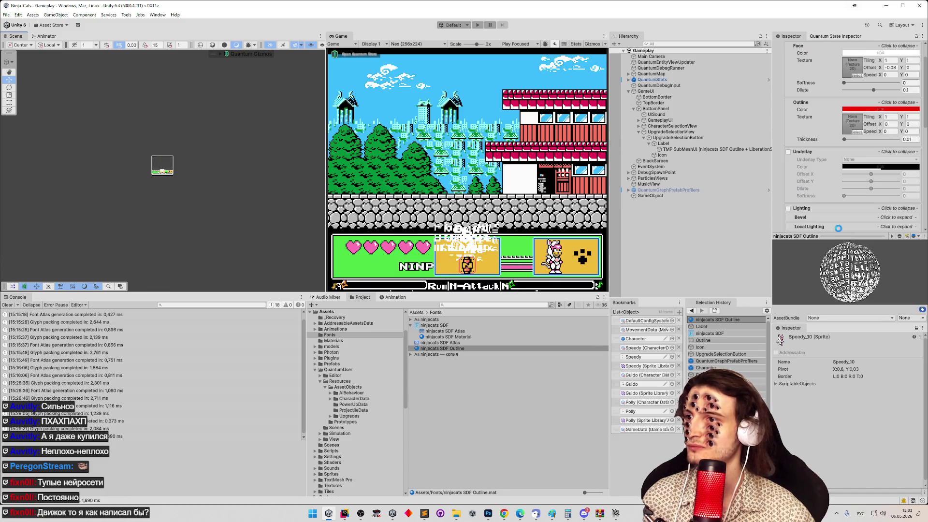
pyautogui.hotkey('ctrl', 'z')
pyautogui.hotkey('ctrl', 'z')
pyautogui.hotkey('ctrl', 'z')
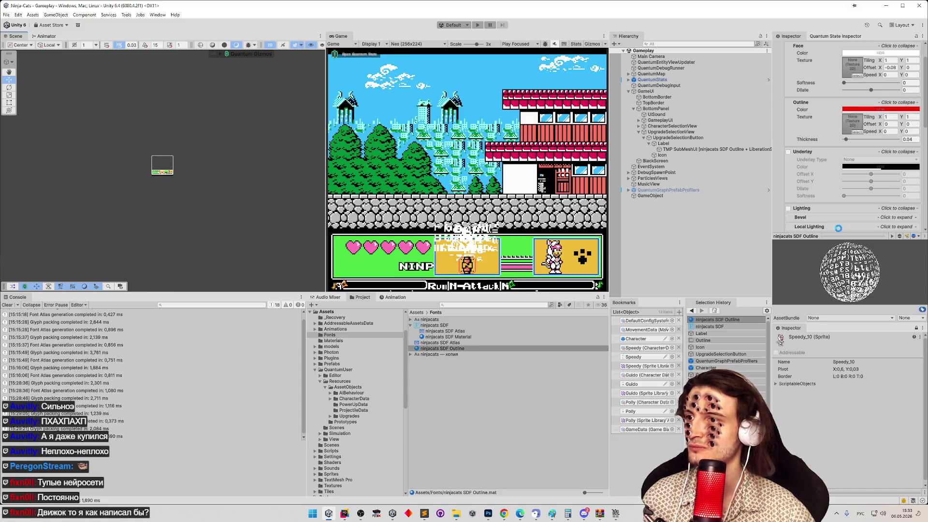
pyautogui.hotkey('ctrl', 'z')
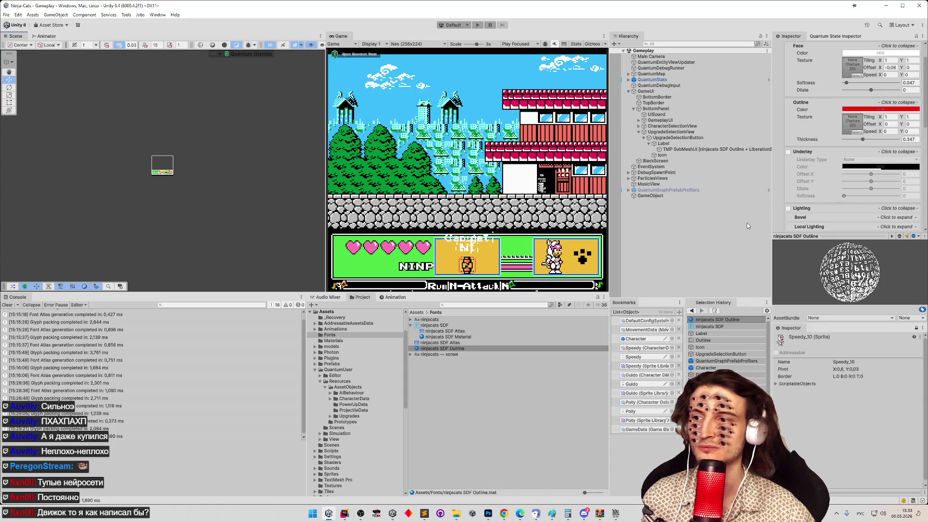
pyautogui.click(445, 343)
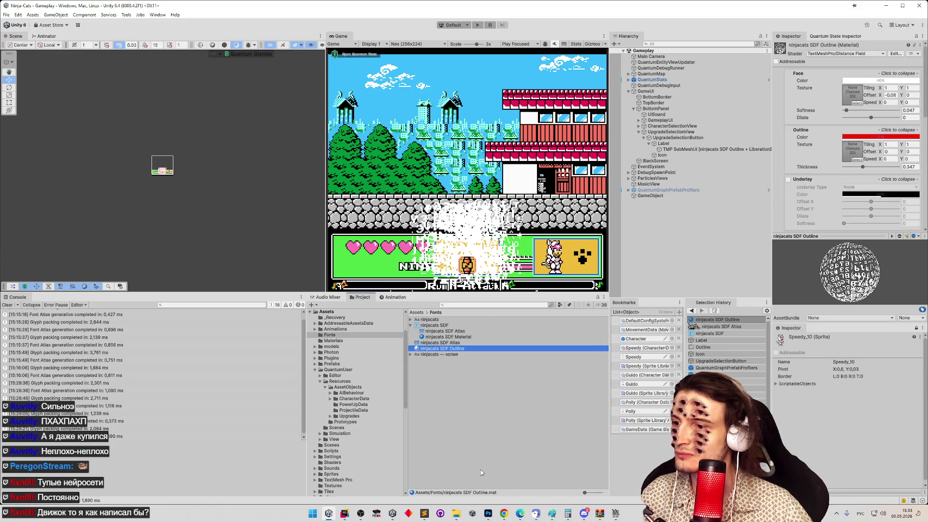
pyautogui.click(504, 513)
pyautogui.middleClick(657, 303)
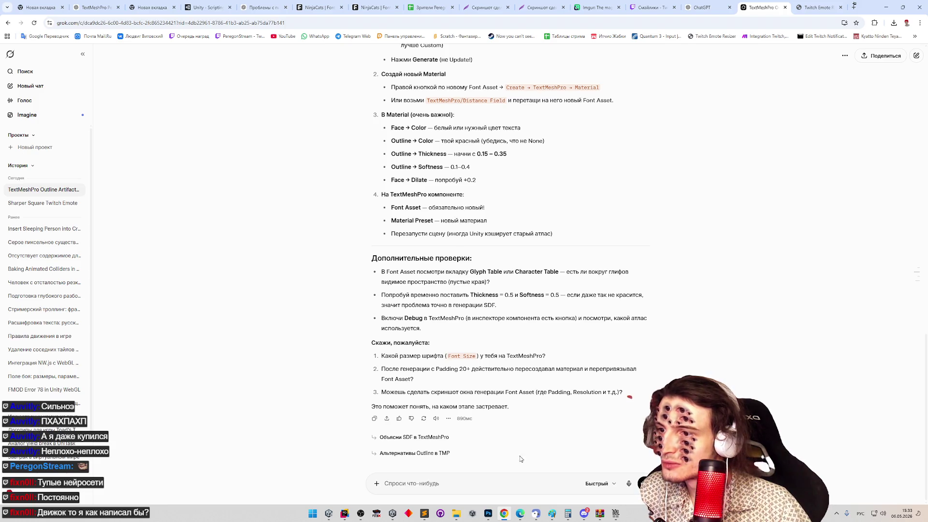
# Open the ninjacats SDF atlas generation settings and capture them as a screenshot.
pyautogui.click(506, 514)
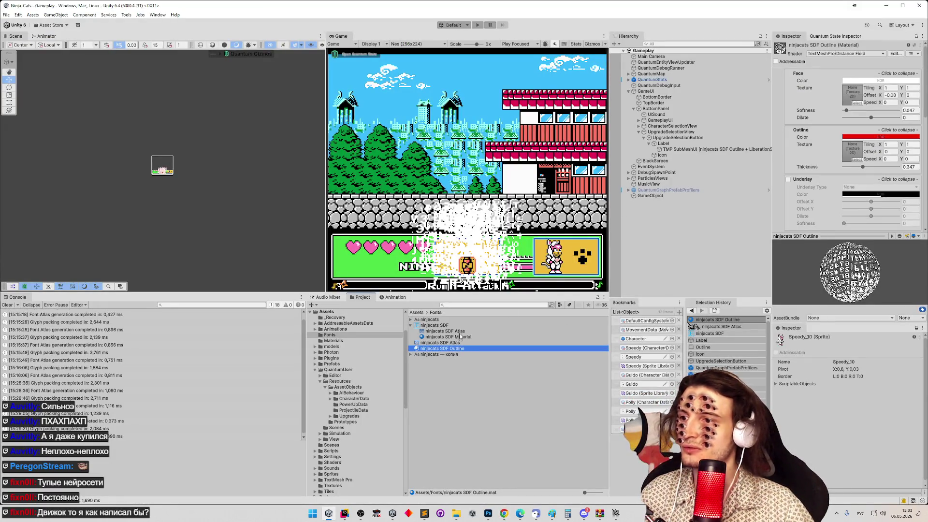
pyautogui.click(435, 326)
pyautogui.click(899, 73)
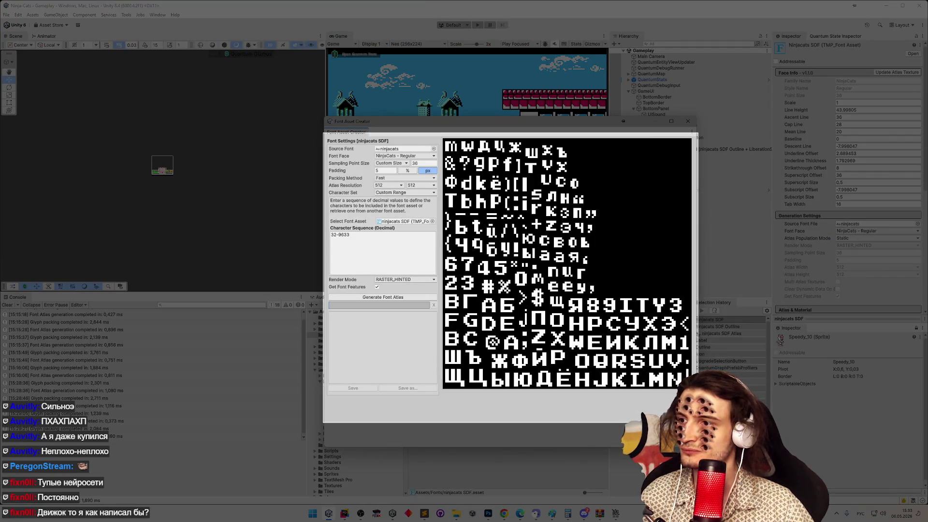
pyautogui.moveTo(698, 423); pyautogui.dragTo(698, 424)
# Send Grok the screenshot with the caption 'так выглядит генерация атлас'.
pyautogui.click(504, 513)
pyautogui.hotkey('ctrl', 'v')
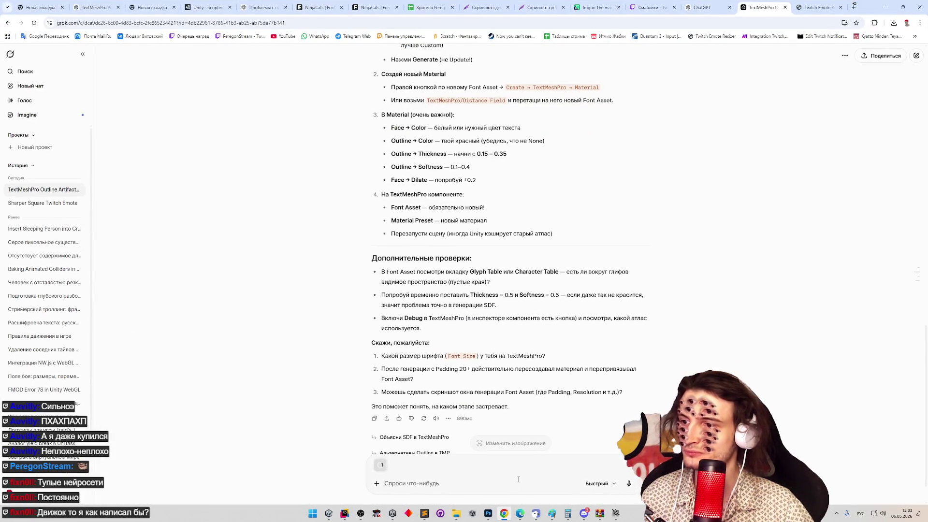
pyautogui.write('так ')
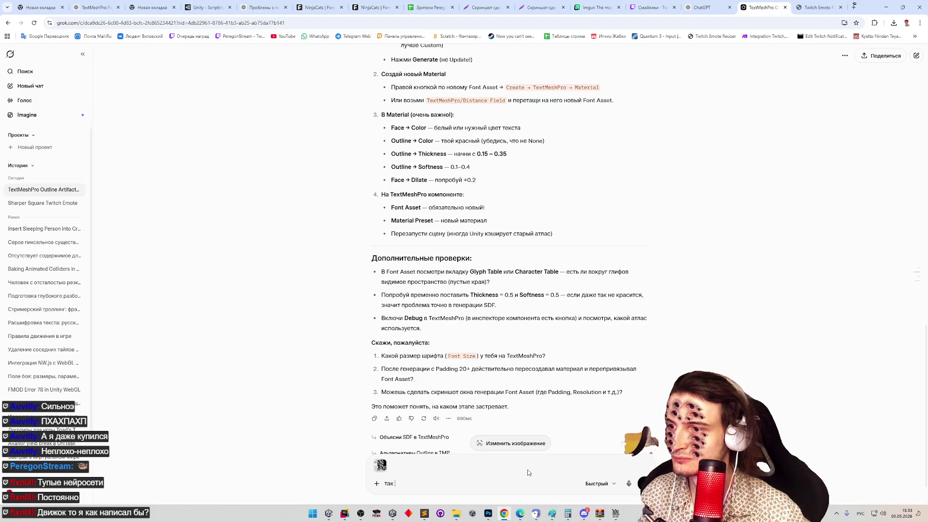
pyautogui.write('выглядит ')
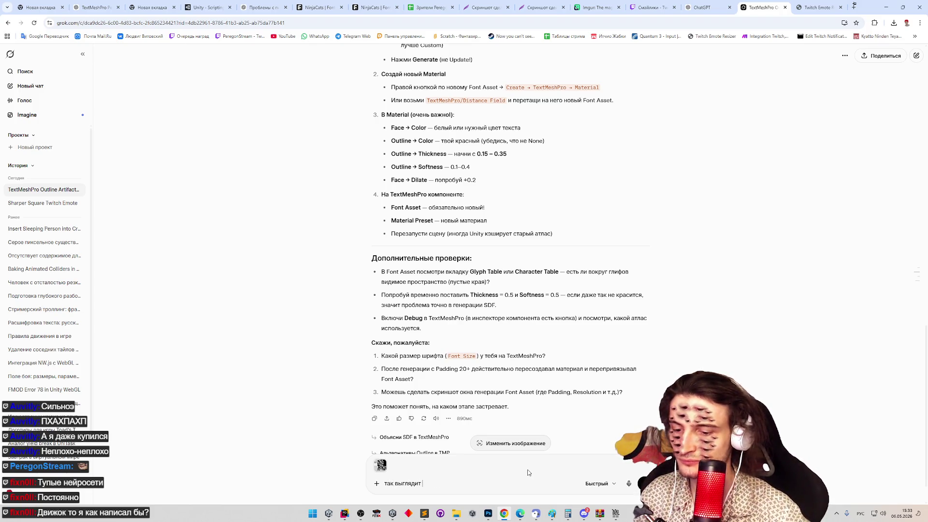
pyautogui.write('генерация атл')
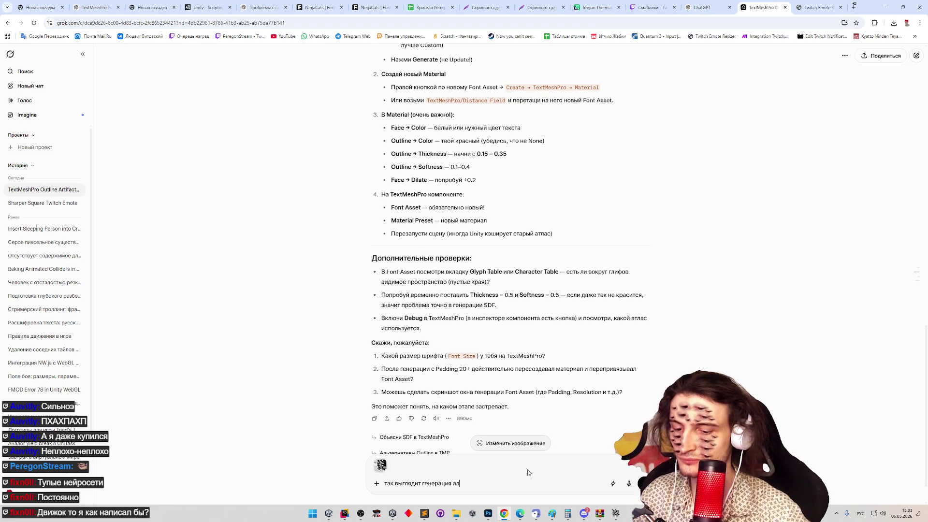
pyautogui.write('аса')
pyautogui.press('Return')
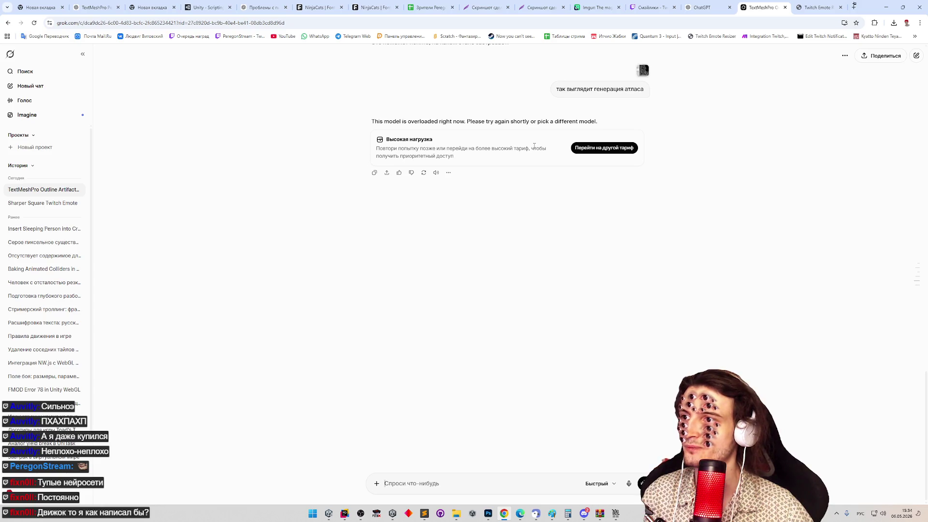
pyautogui.click(785, 7)
# Close the Font Asset Creator window, then start and cancel a screen capture.
pyautogui.hotkey('alt', 'Tab')
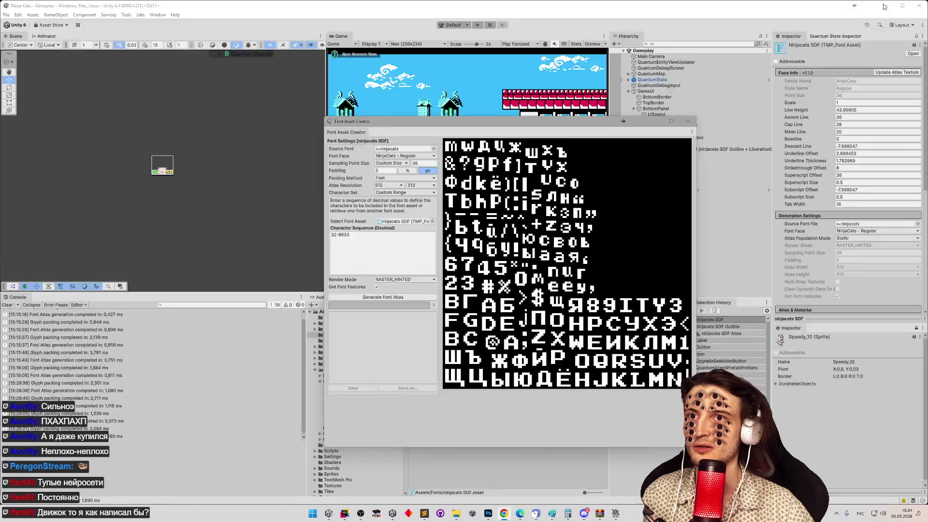
pyautogui.click(688, 121)
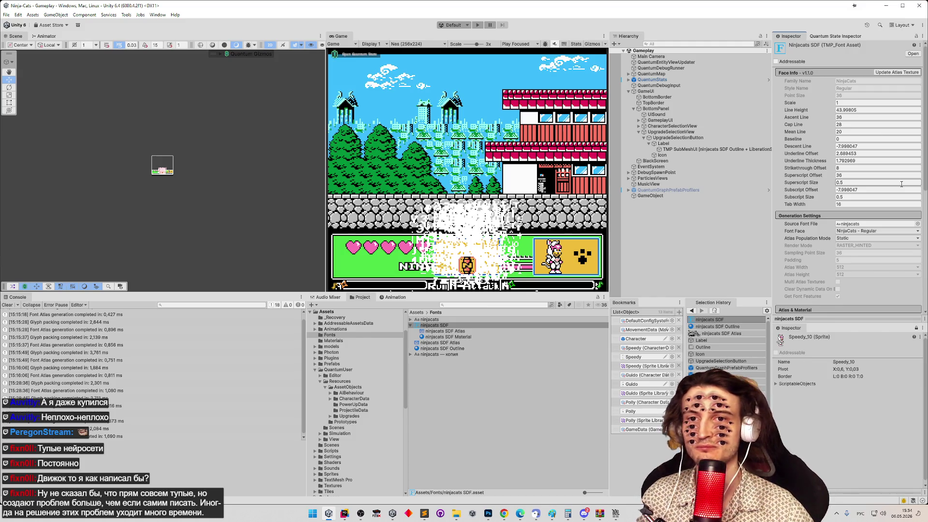
pyautogui.press('super+shift+s')
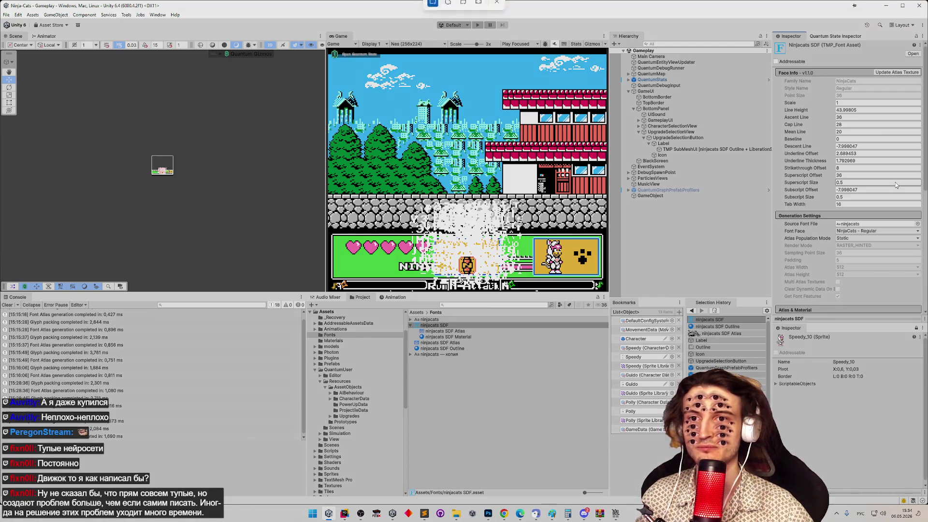
pyautogui.press('Escape')
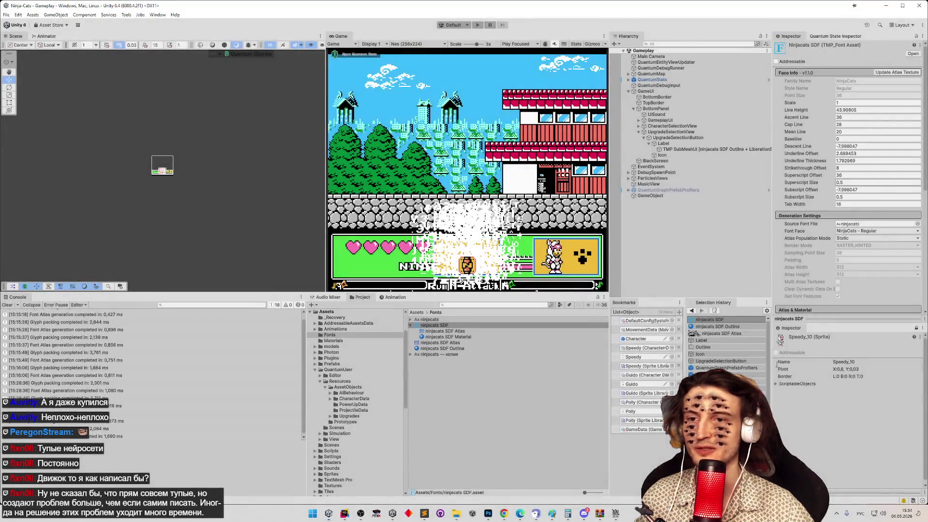
# Paste the stream chat screenshot into Paint and enlarge it.
pyautogui.click(552, 513)
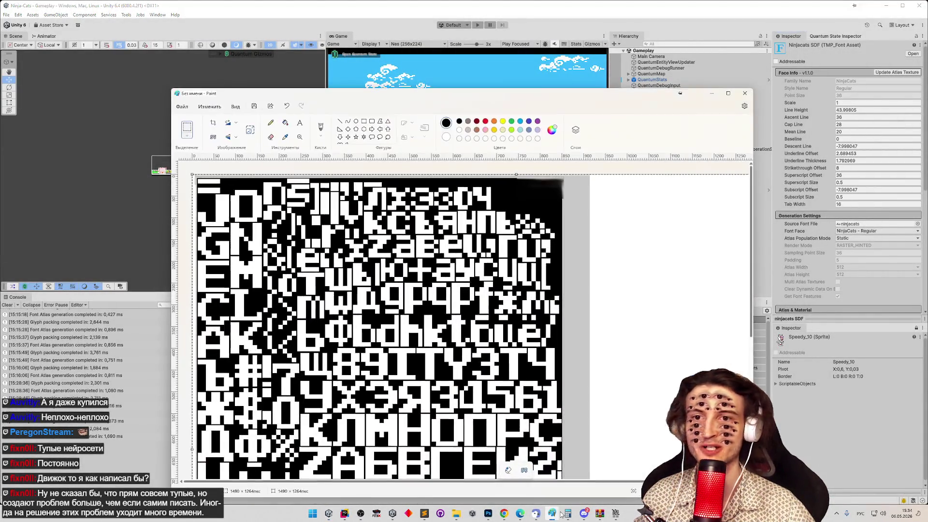
pyautogui.hotkey('ctrl', 'v')
pyautogui.moveTo(370, 244); pyautogui.dragTo(543, 321)
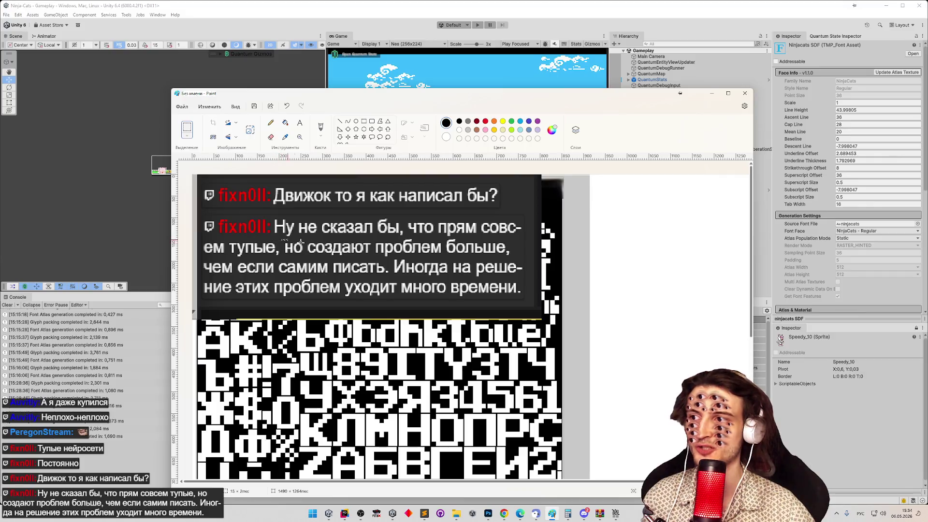
# Try rectangle selections over the chat messages' text, then deselect.
pyautogui.moveTo(281, 239); pyautogui.dragTo(517, 254)
pyautogui.moveTo(195, 258); pyautogui.dragTo(392, 277)
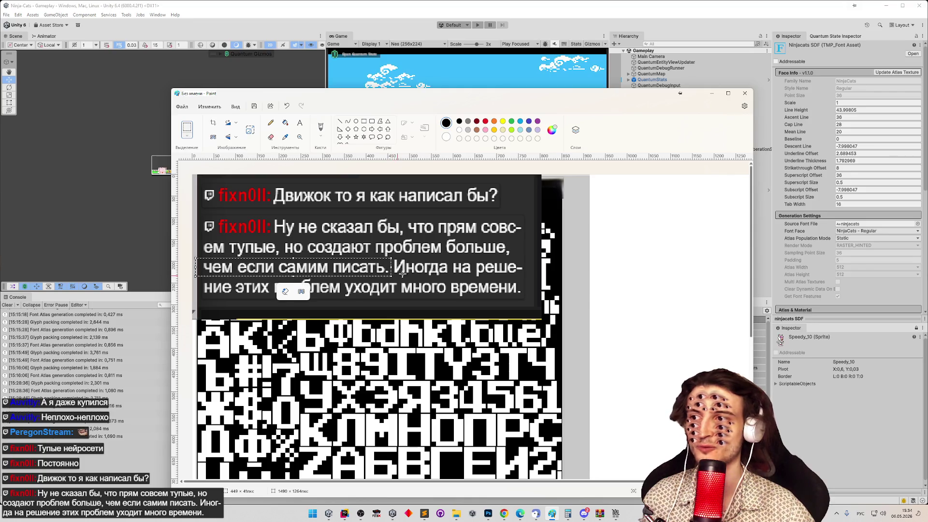
pyautogui.moveTo(274, 182); pyautogui.dragTo(440, 208)
pyautogui.moveTo(278, 240)
pyautogui.mouseDown()
pyautogui.moveTo(483, 265)
pyautogui.moveTo(486, 275)
pyautogui.mouseUp()
pyautogui.click(490, 274)
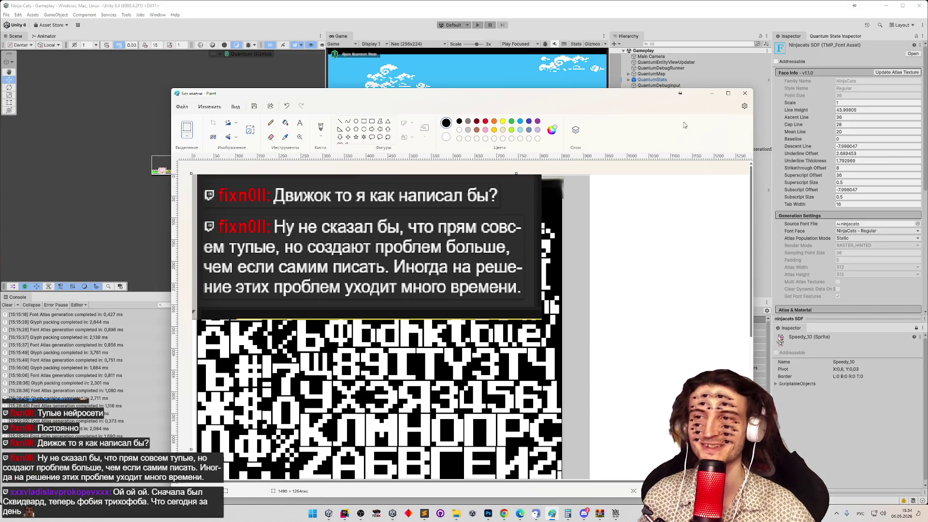
pyautogui.click(712, 96)
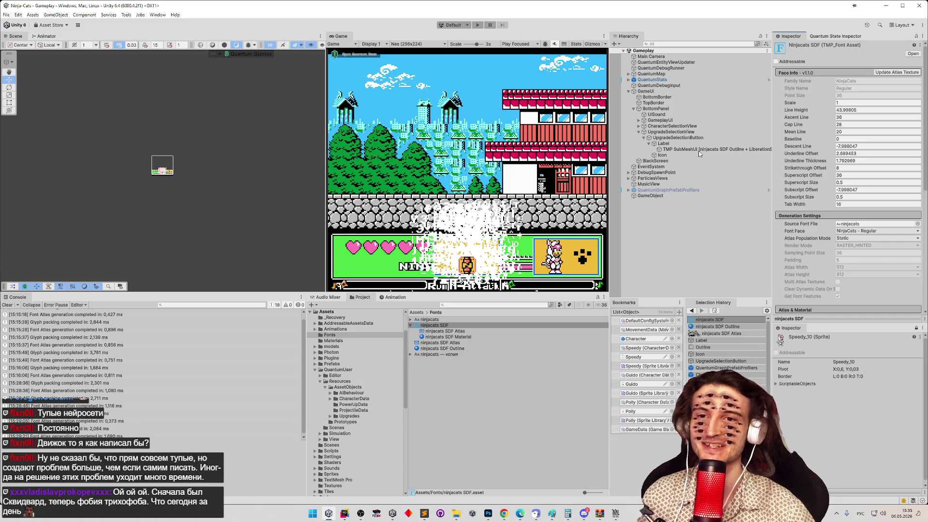
pyautogui.click(677, 150)
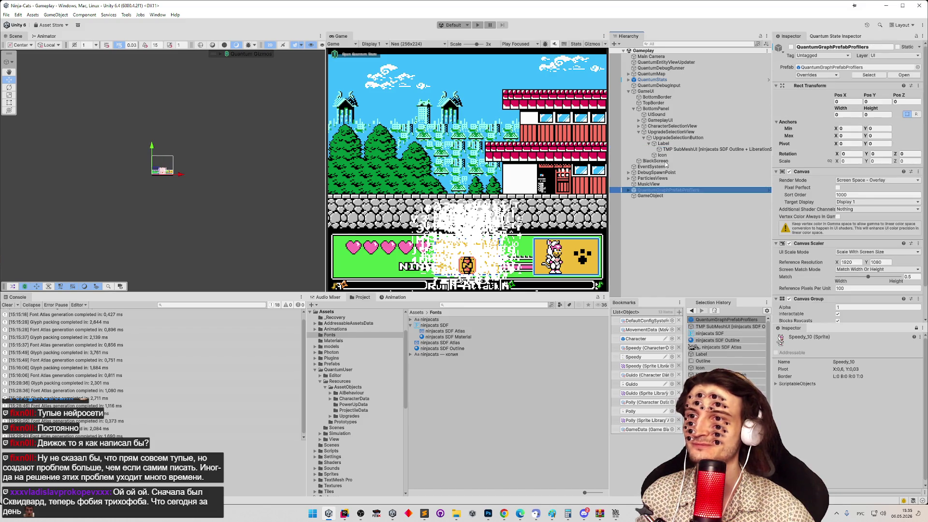
pyautogui.click(666, 155)
pyautogui.scroll(-2, 815, 192)
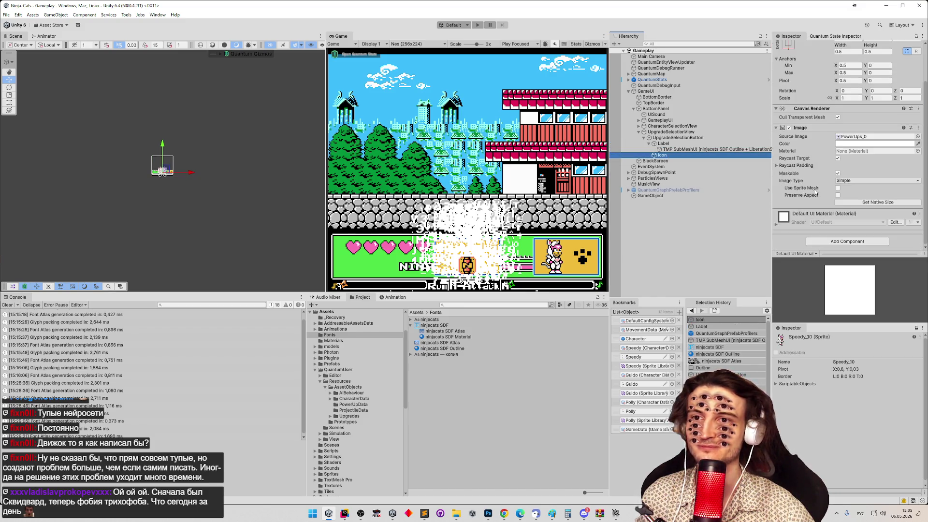
pyautogui.click(697, 148)
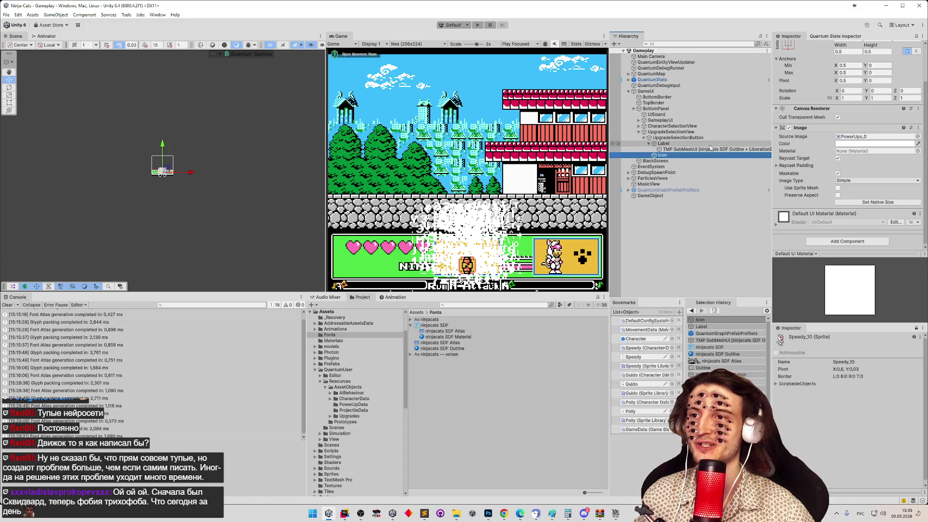
pyautogui.click(694, 155)
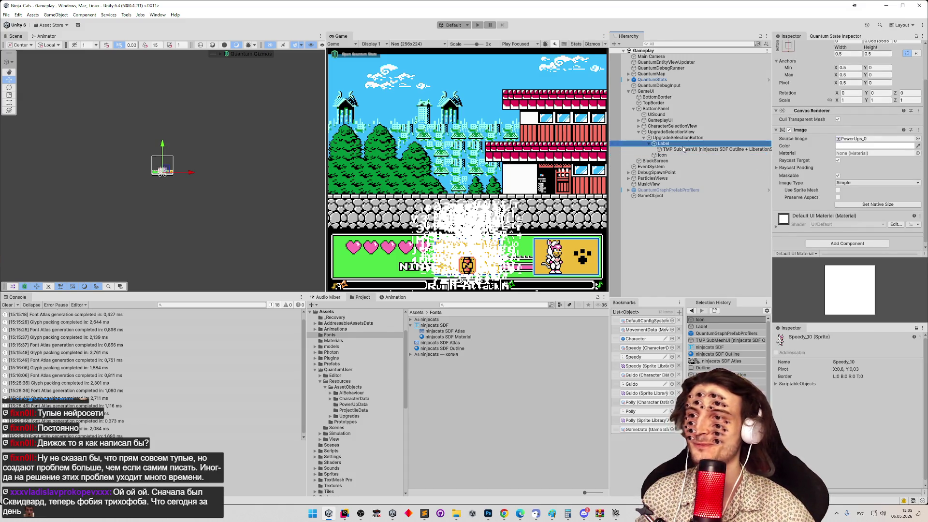
pyautogui.click(681, 149)
pyautogui.click(680, 145)
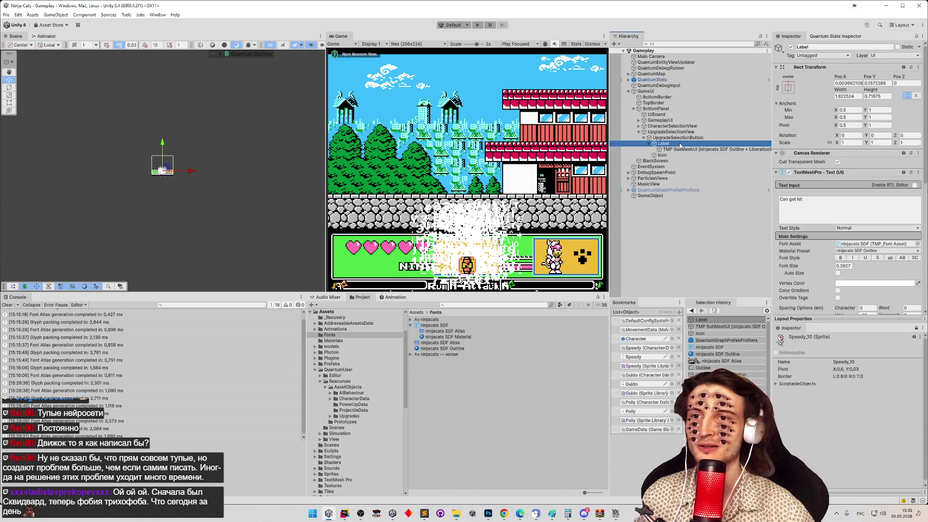
pyautogui.click(851, 251)
pyautogui.click(868, 258)
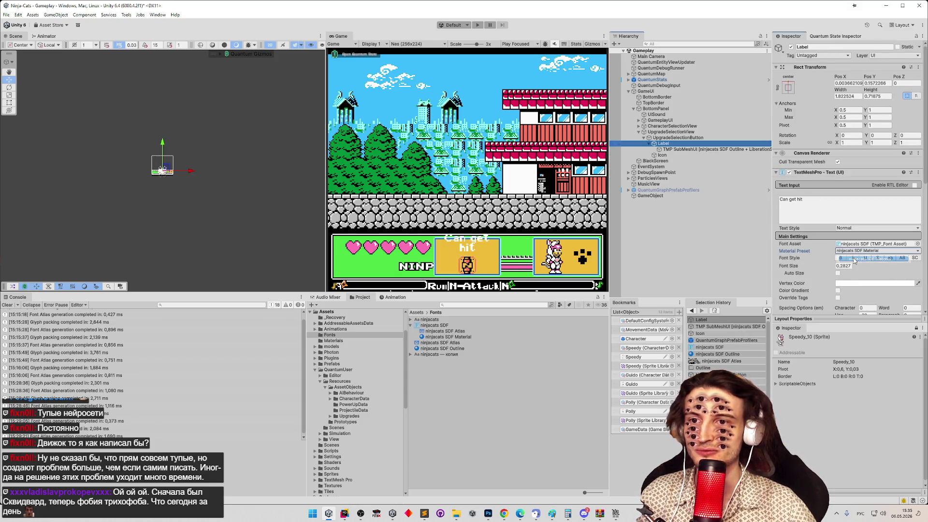
pyautogui.click(854, 251)
pyautogui.click(865, 267)
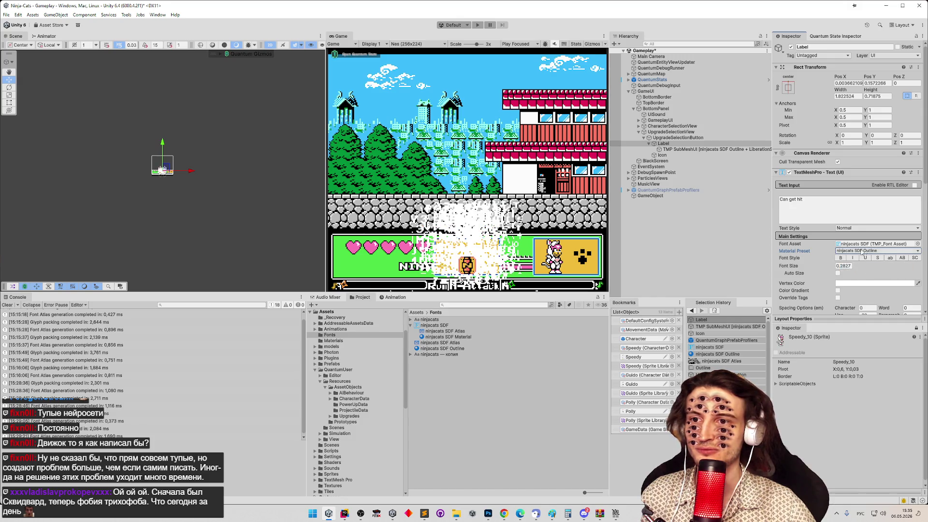
pyautogui.scroll(-3, 864, 246)
pyautogui.scroll(-2, 854, 246)
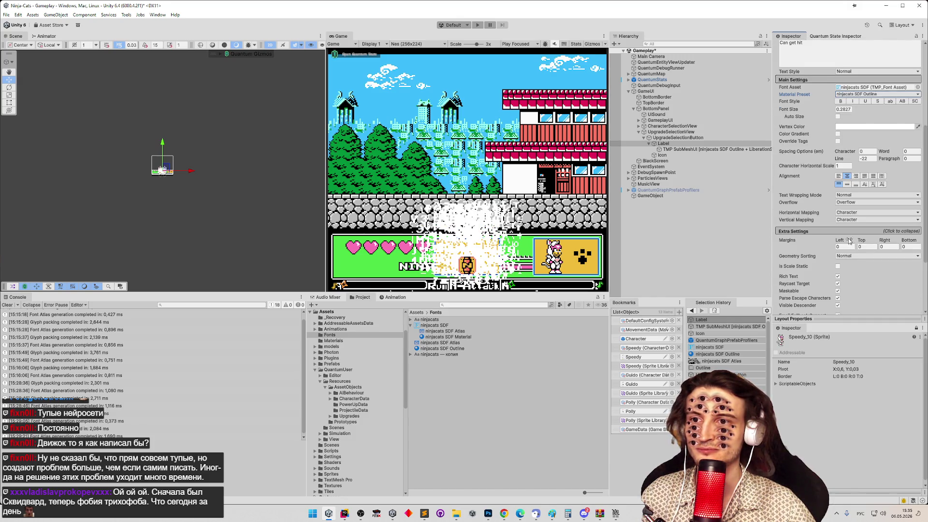
pyautogui.scroll(-2, 850, 242)
pyautogui.scroll(-1, 851, 240)
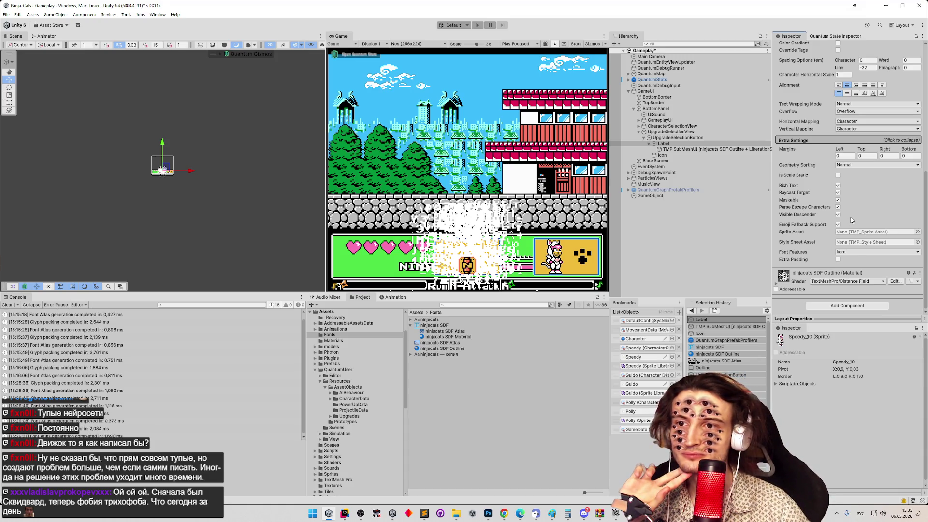
pyautogui.click(839, 260)
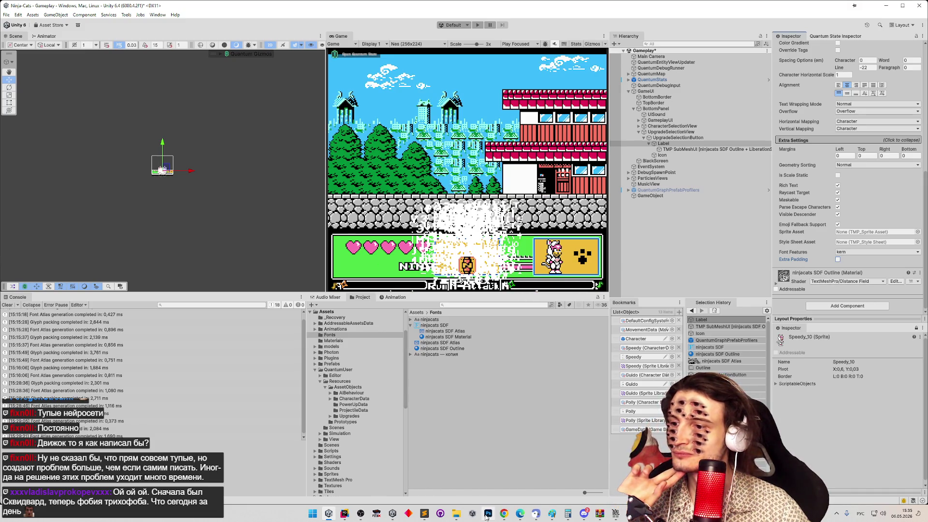
pyautogui.click(504, 514)
pyautogui.click(503, 514)
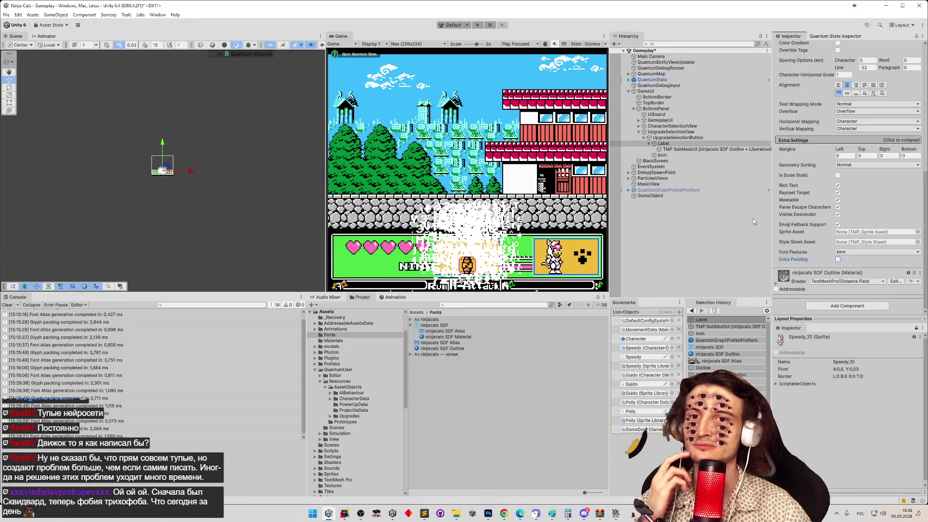
pyautogui.click(680, 148)
pyautogui.click(680, 145)
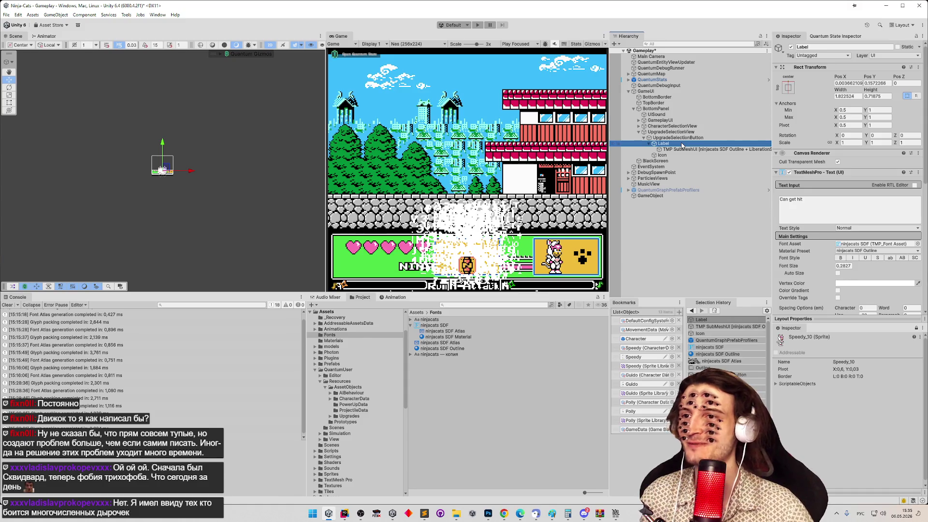
# Save the Gameplay scene and view the Icon object's image settings.
pyautogui.hotkey('ctrl', 's')
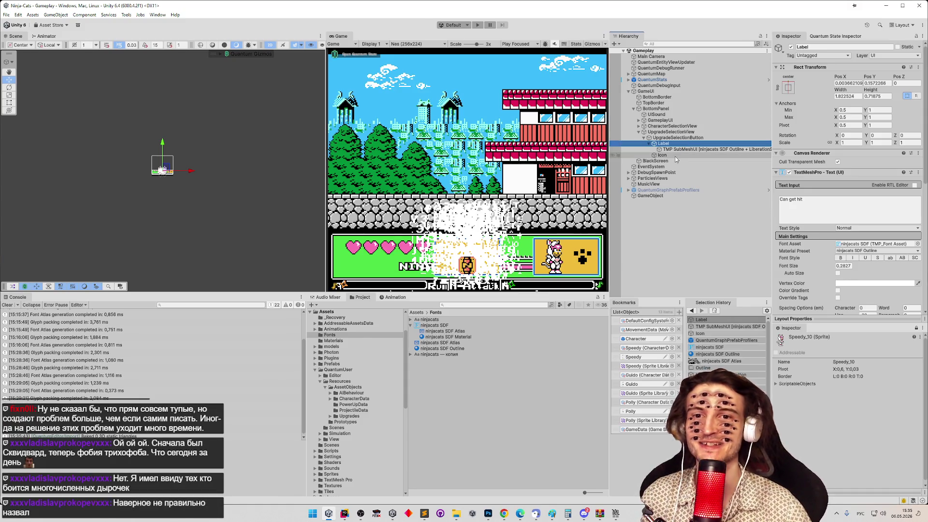
pyautogui.click(677, 155)
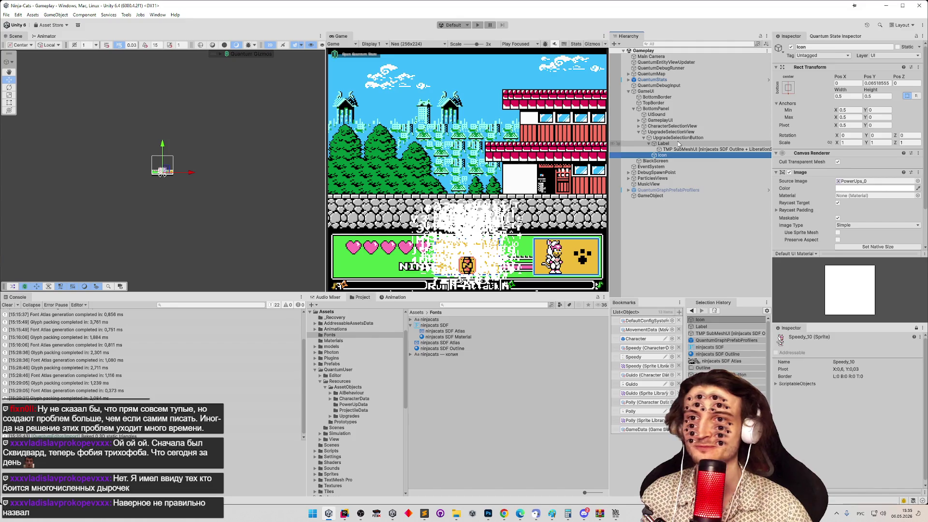
pyautogui.scroll(-2, 877, 181)
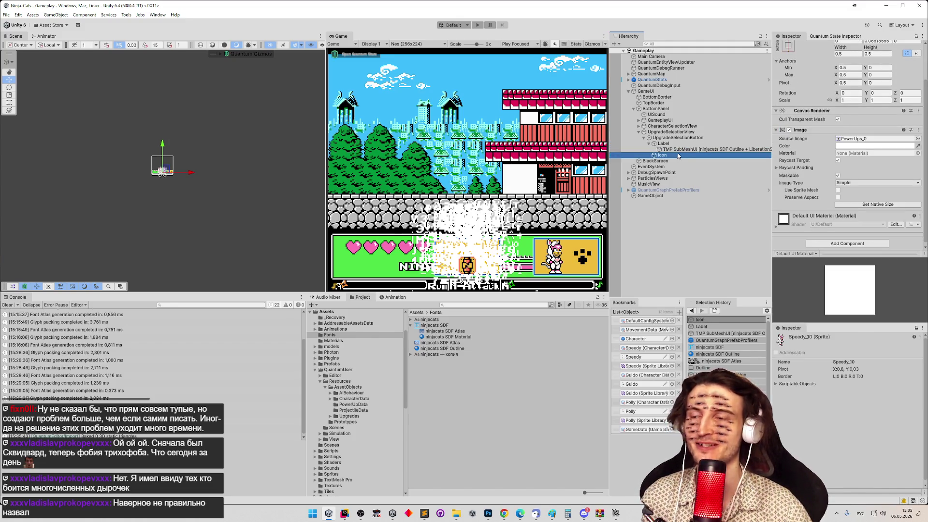
pyautogui.click(678, 146)
pyautogui.click(676, 159)
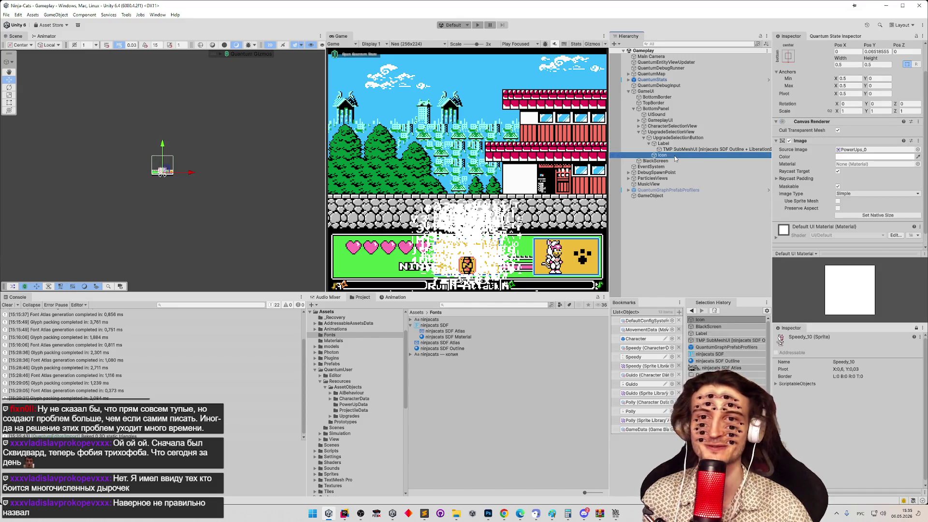
# Compare the Label's TextMeshPro settings with the Icon's image settings.
pyautogui.click(677, 144)
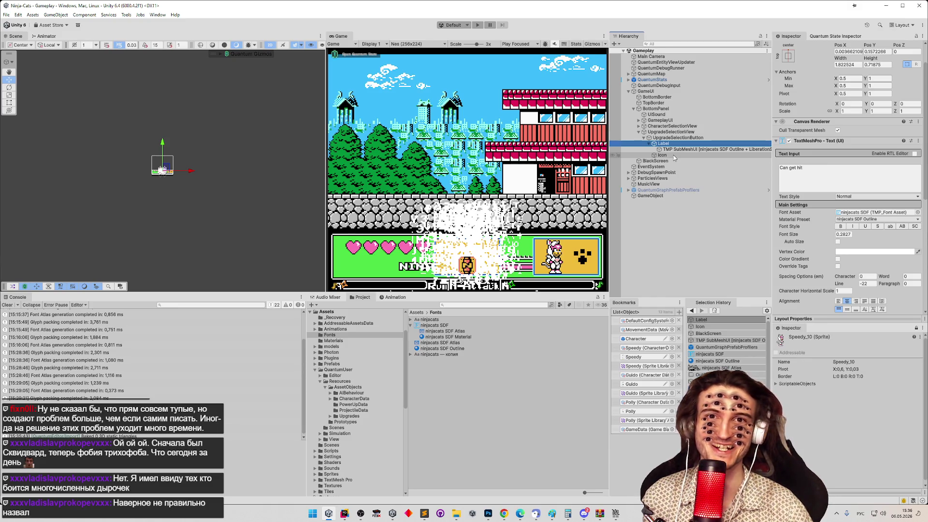
pyautogui.click(674, 156)
pyautogui.click(676, 144)
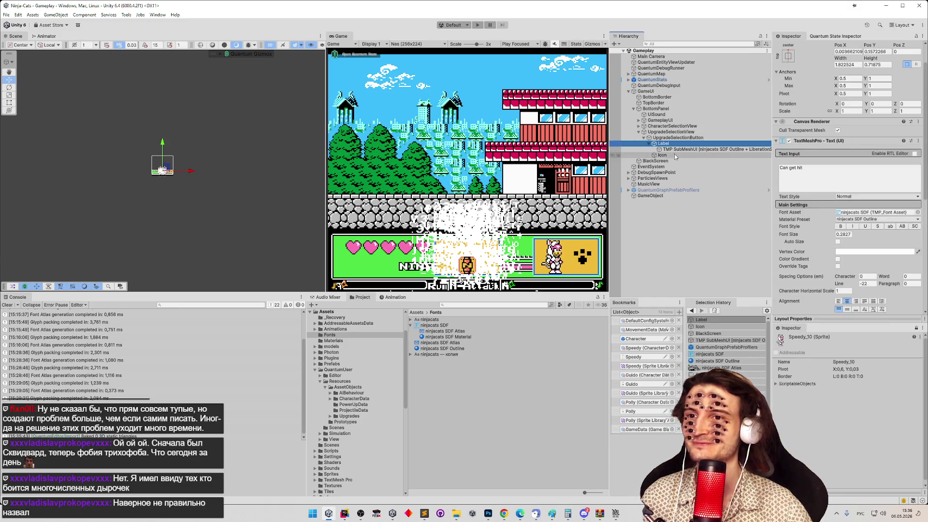
pyautogui.click(675, 154)
pyautogui.click(677, 144)
pyautogui.click(676, 155)
pyautogui.click(678, 144)
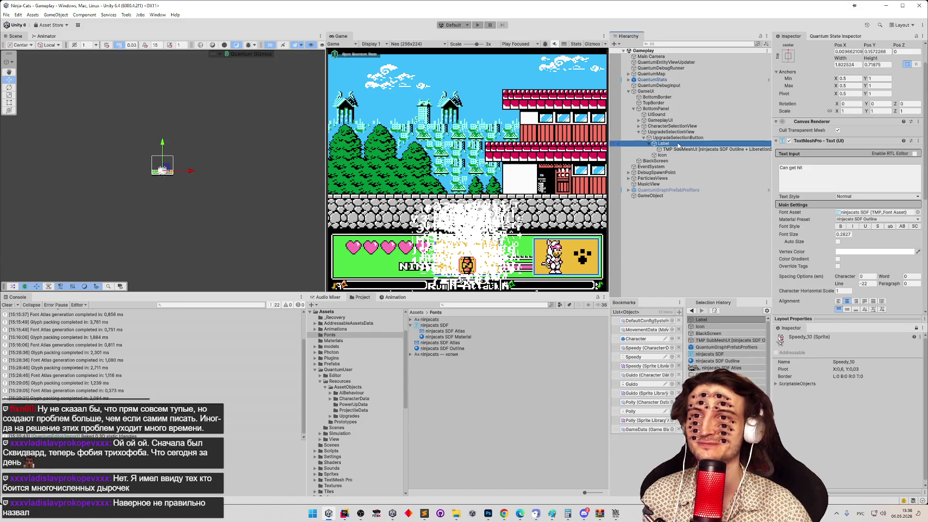
pyautogui.moveTo(924, 182); pyautogui.dragTo(924, 186)
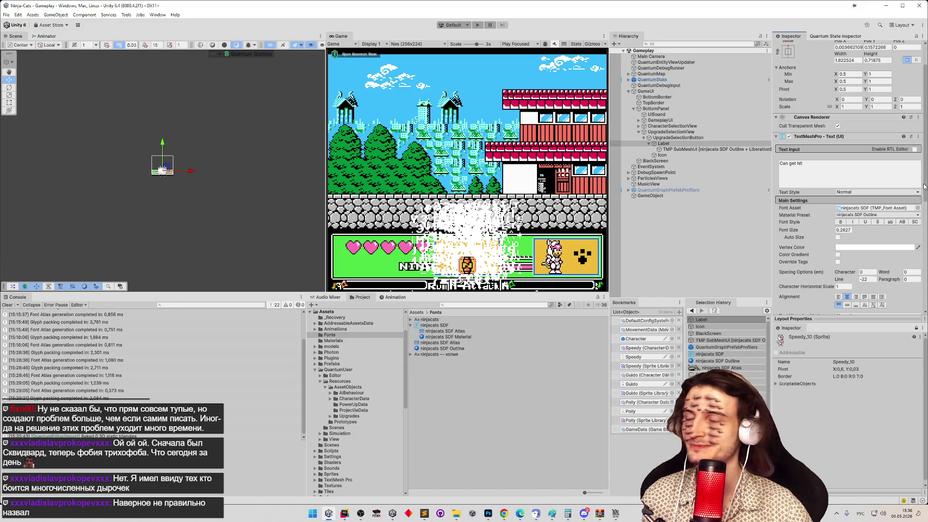
pyautogui.scroll(-7, 924, 186)
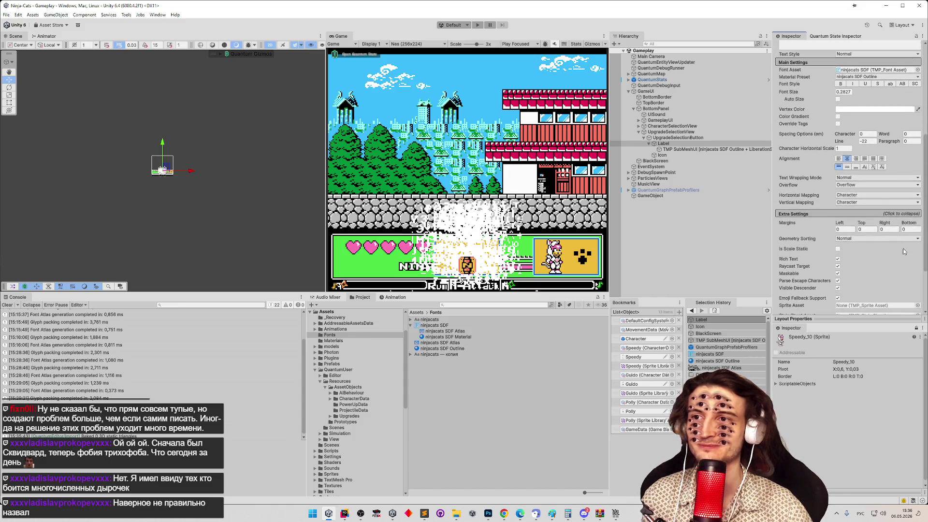
# Inspect the UpgradeSelectionButton's components, then return to the Label's text settings.
pyautogui.click(679, 137)
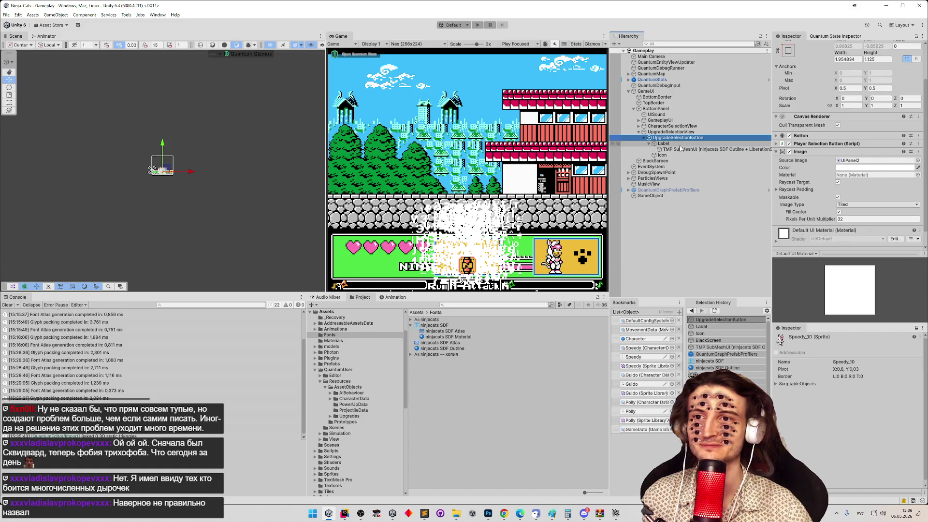
pyautogui.click(664, 144)
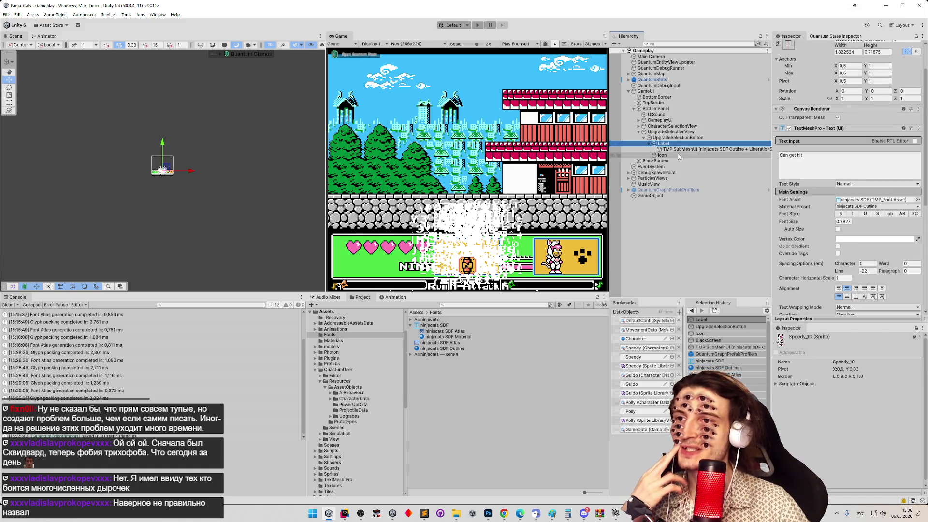
pyautogui.click(663, 155)
pyautogui.click(663, 143)
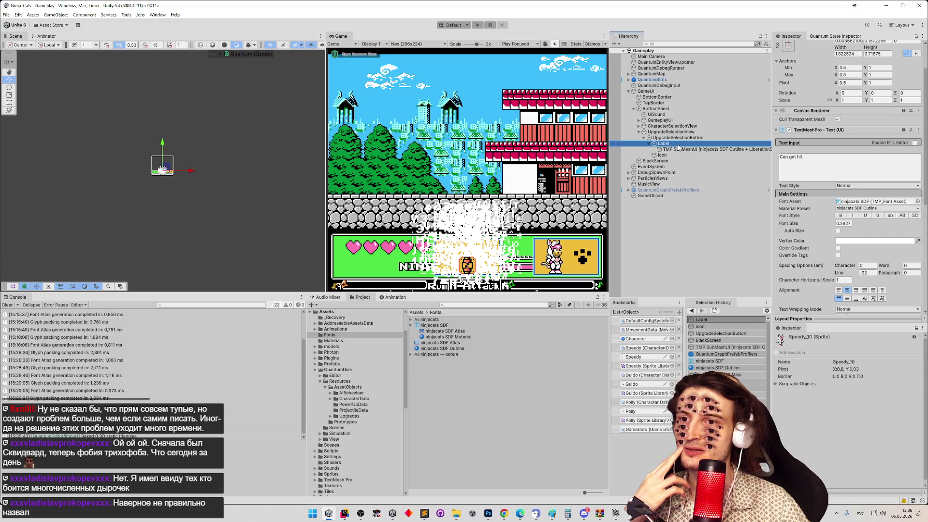
pyautogui.click(504, 514)
# In a new Chrome tab, search Google for 'text mesh pro outline doesn't word'.
pyautogui.click(755, 8)
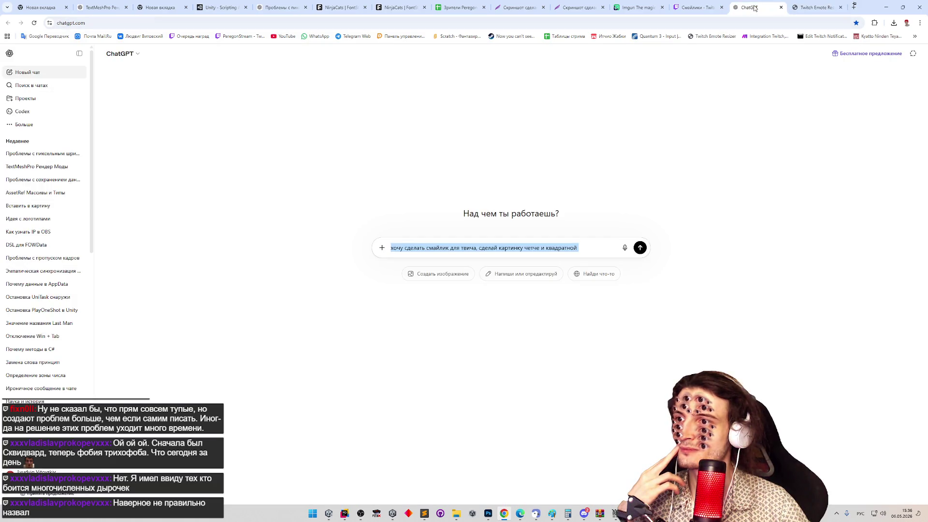
pyautogui.click(853, 6)
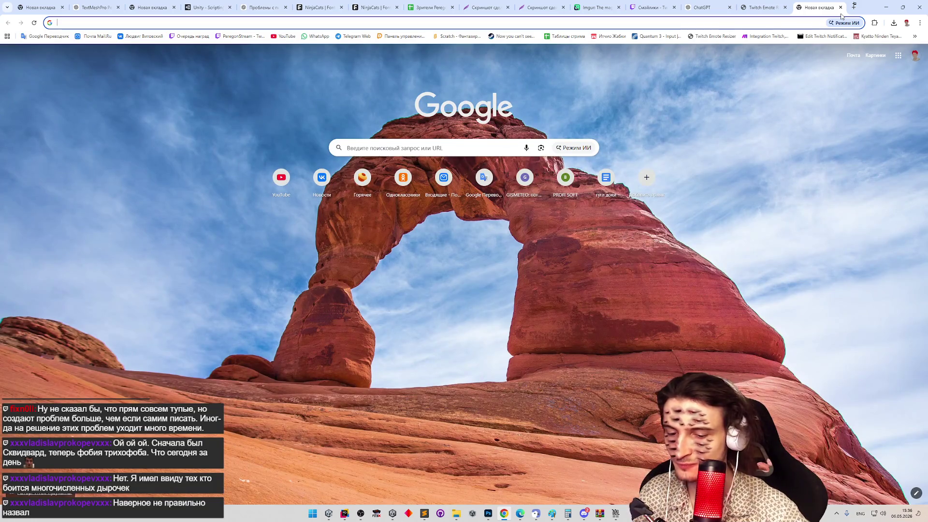
pyautogui.write('test mesh pro ')
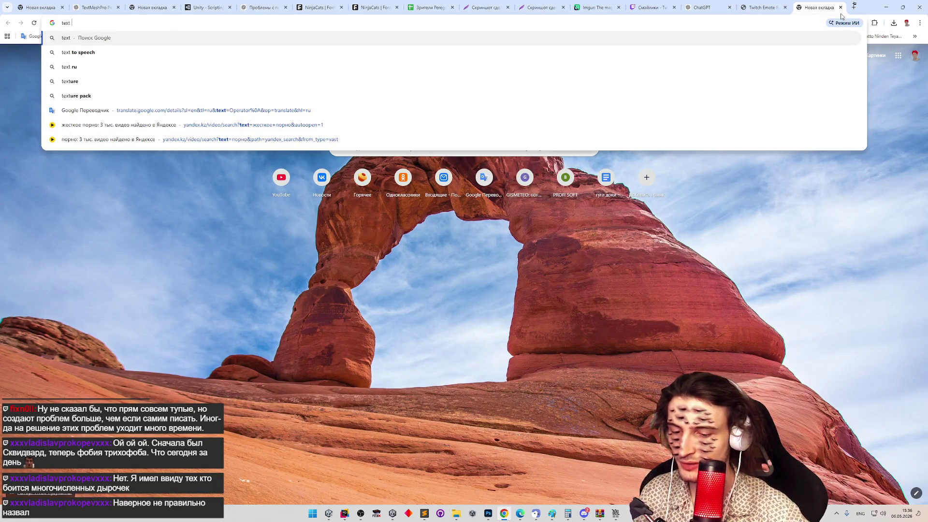
pyautogui.write('outline')
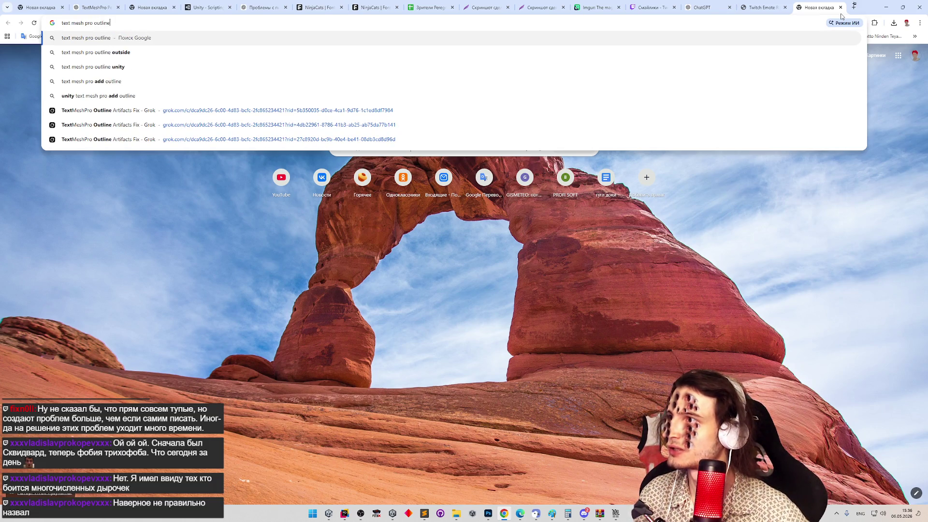
pyautogui.write(' oth')
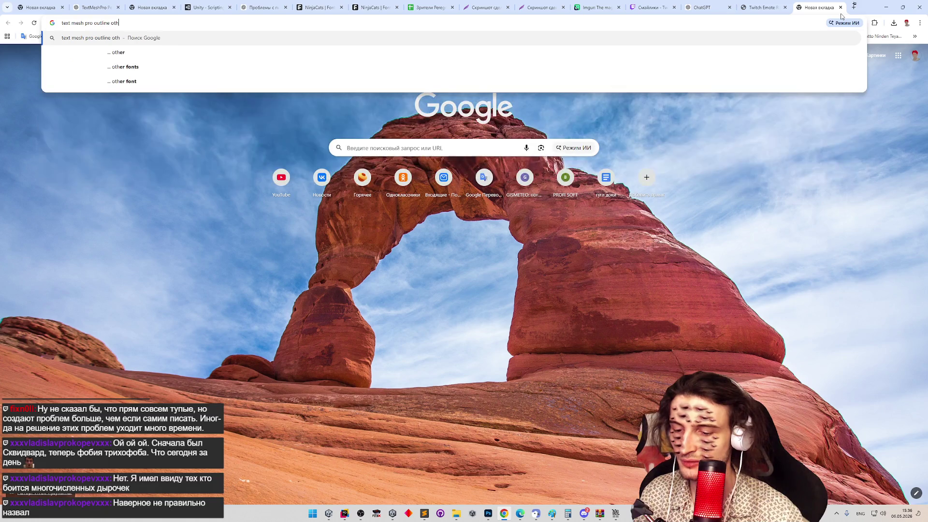
pyautogui.press('BackSpace')
pyautogui.press('BackSpace')
pyautogui.press('BackSpace')
pyautogui.write('dos')
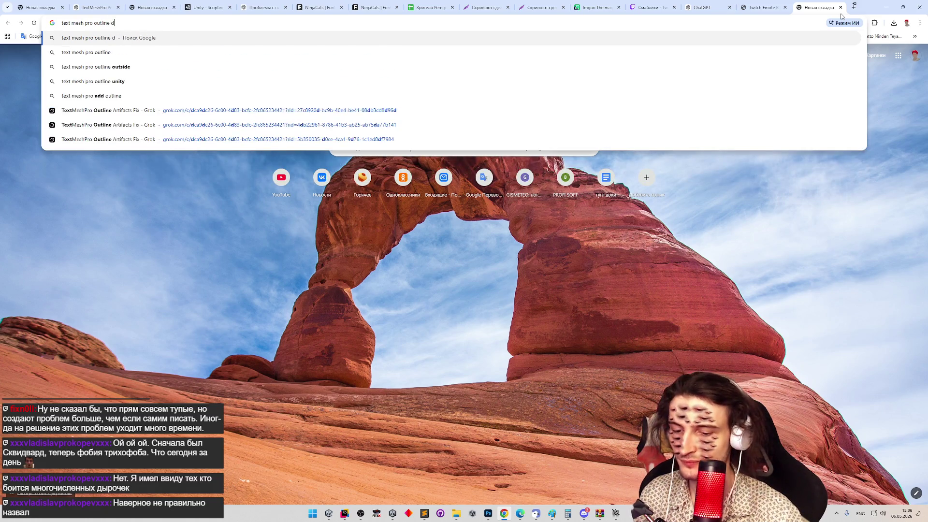
pyautogui.press('BackSpace')
pyautogui.press('BackSpace')
pyautogui.write("esn't word")
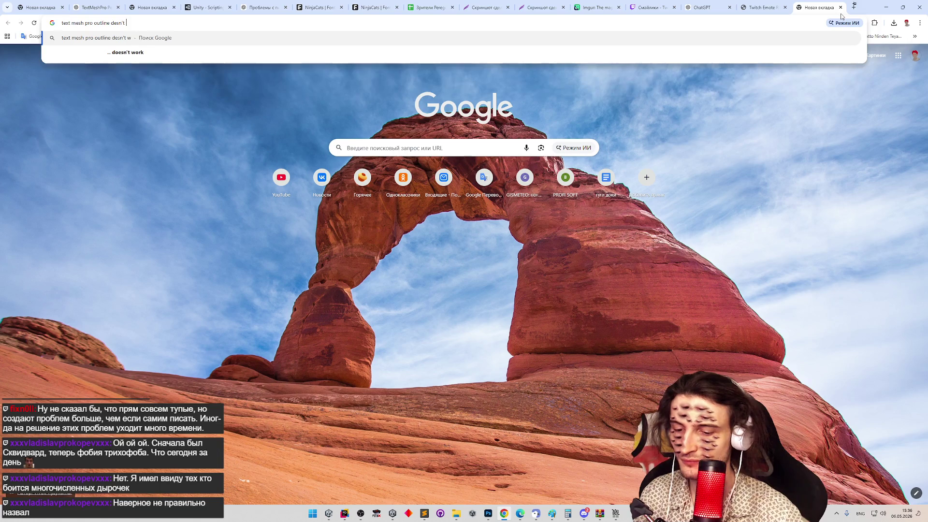
pyautogui.press('Return')
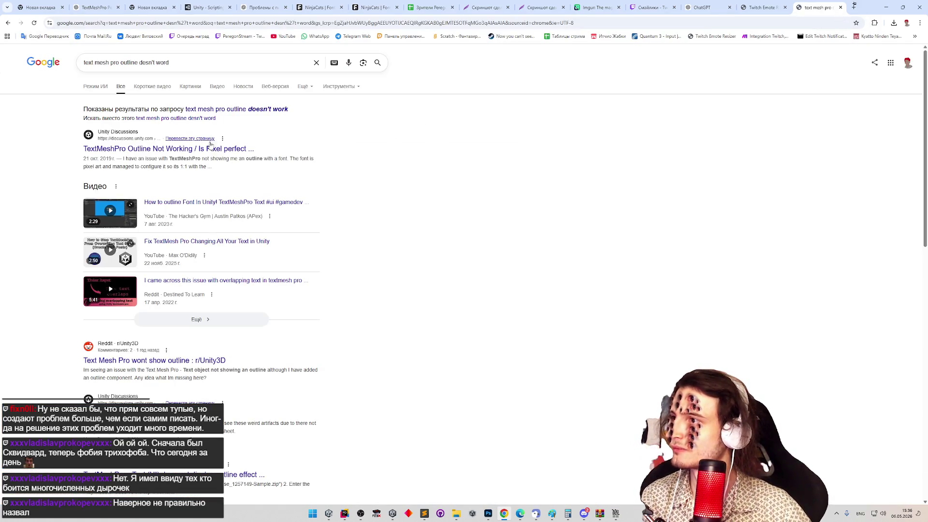
# Open the 'TextMeshPro Outline Not Working' thread and scroll to the staff reply on SDF render modes.
pyautogui.click(242, 149)
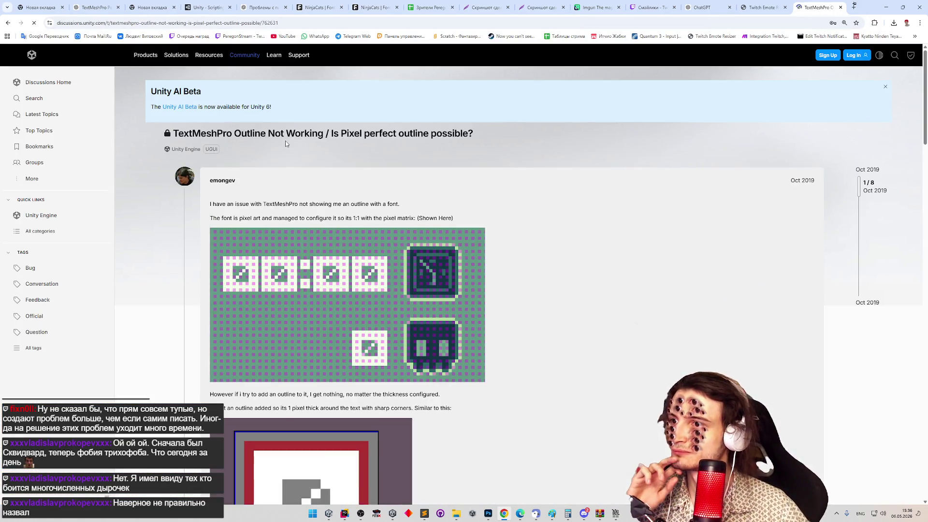
pyautogui.middleClick(535, 193)
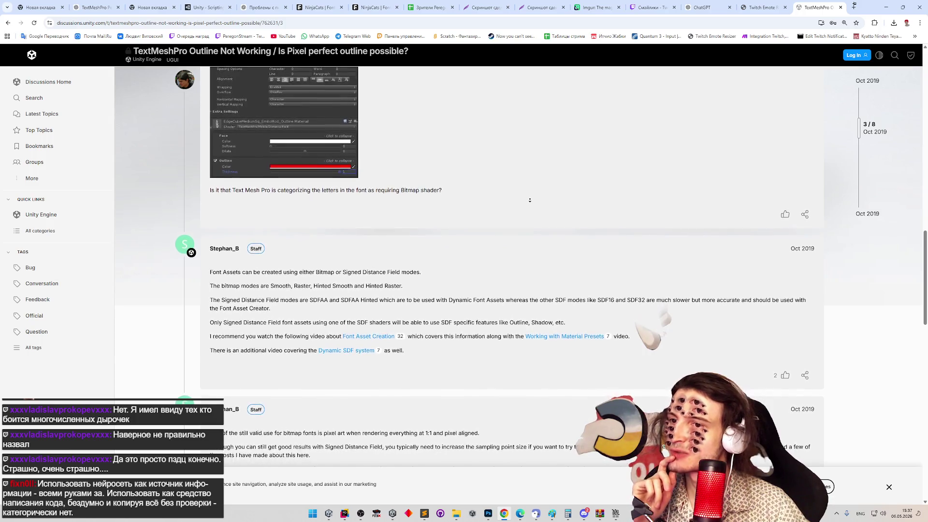
pyautogui.click(530, 199)
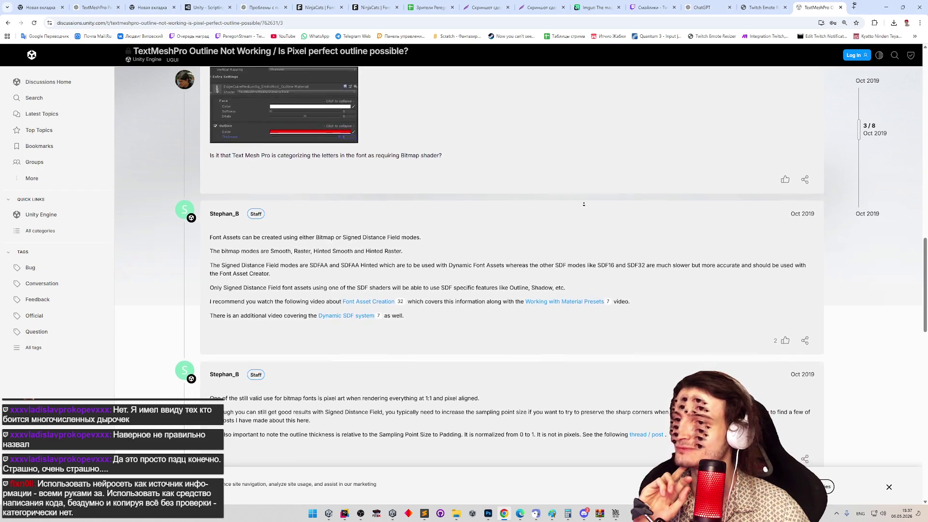
pyautogui.middleClick(585, 206)
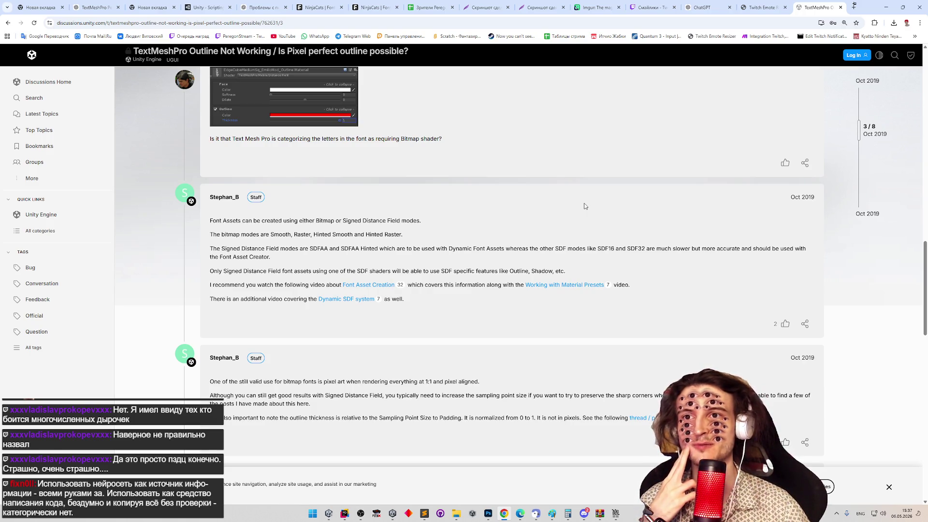
pyautogui.middleClick(584, 203)
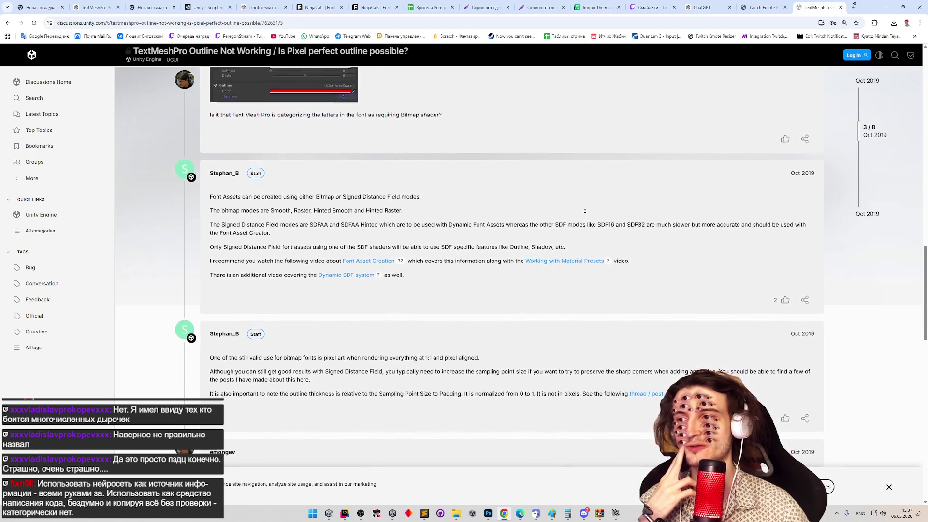
pyautogui.click(595, 204)
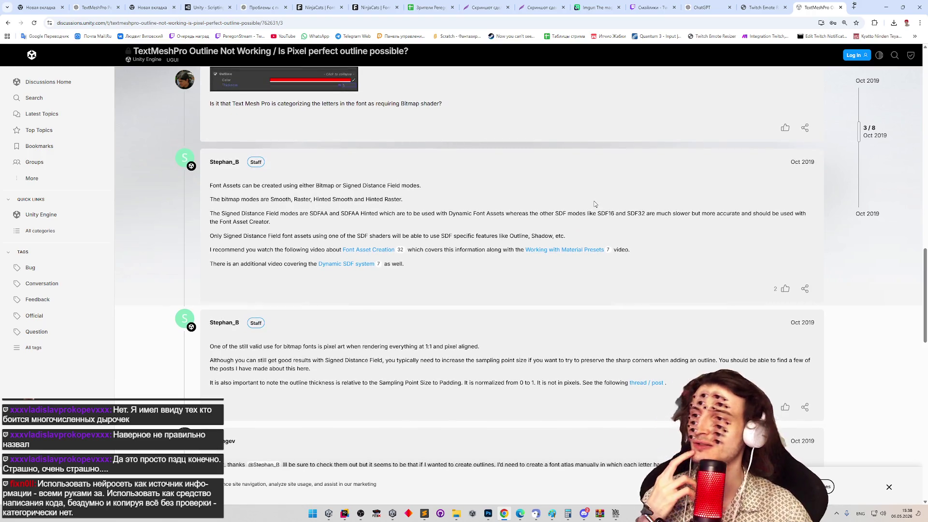
pyautogui.middleClick(594, 204)
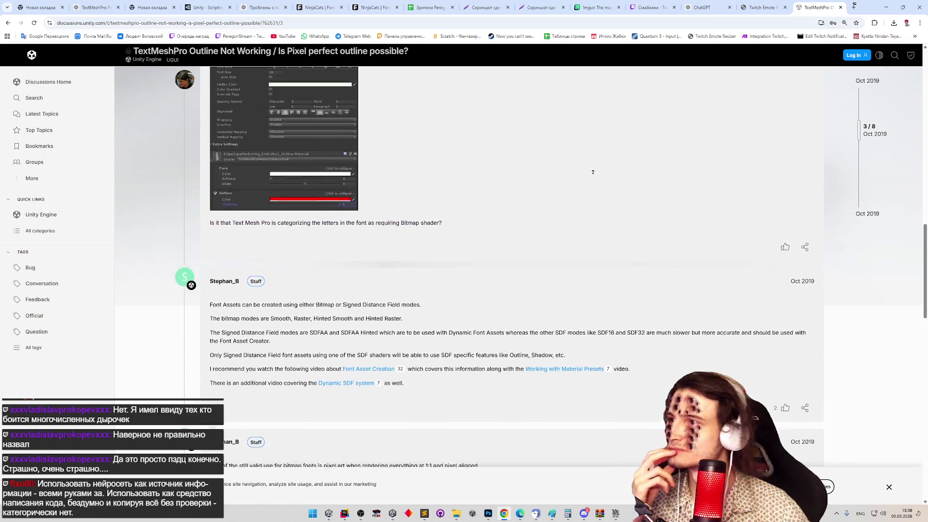
pyautogui.click(314, 145)
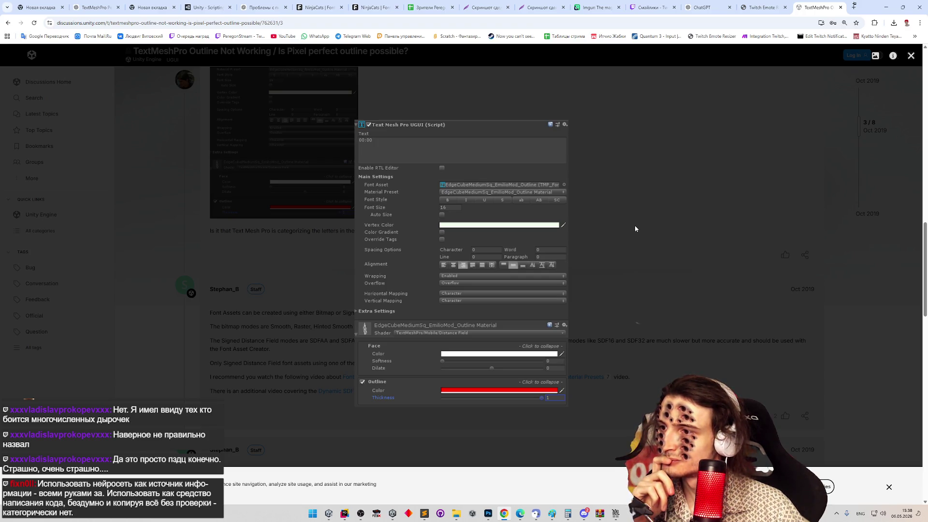
pyautogui.click(635, 225)
pyautogui.middleClick(632, 235)
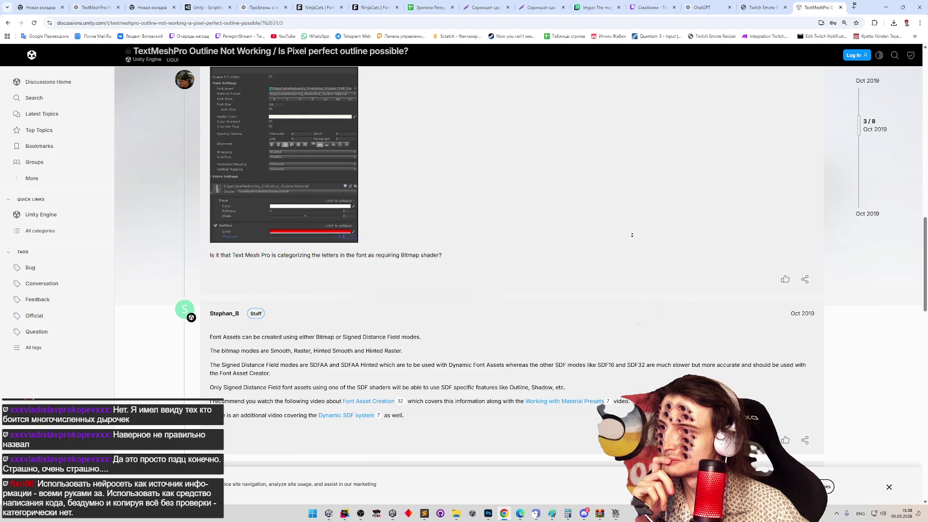
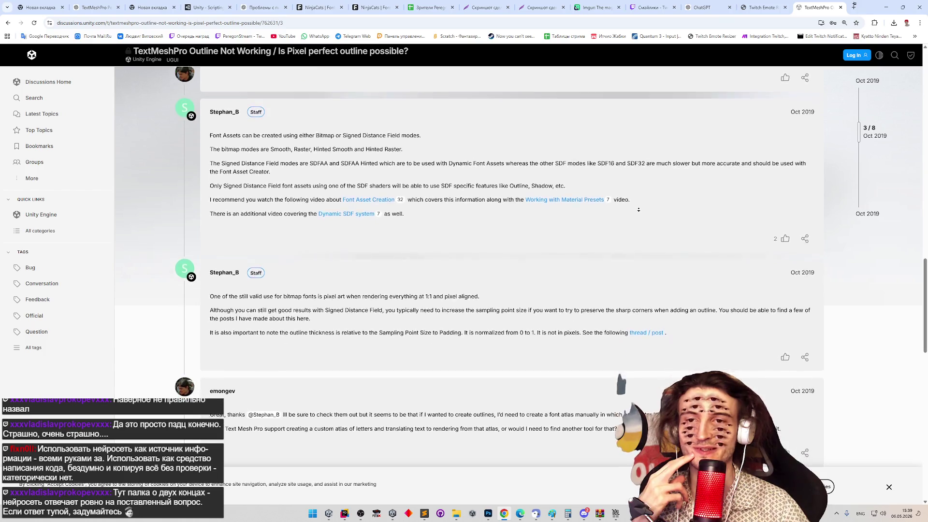
# Open the thread's 'Working with Material Presets' and 'Font Asset Creation' videos in new tabs.
pyautogui.middleClick(642, 203)
pyautogui.middleClick(643, 203)
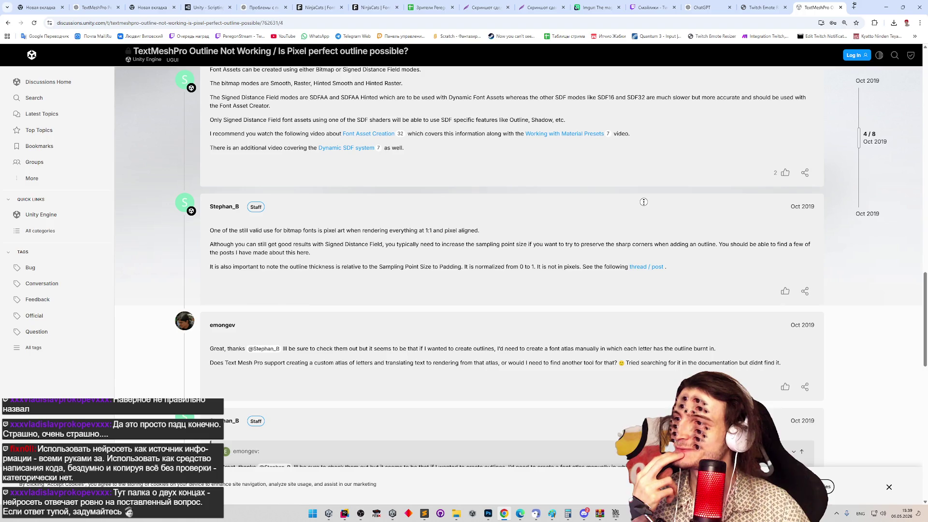
pyautogui.middleClick(645, 203)
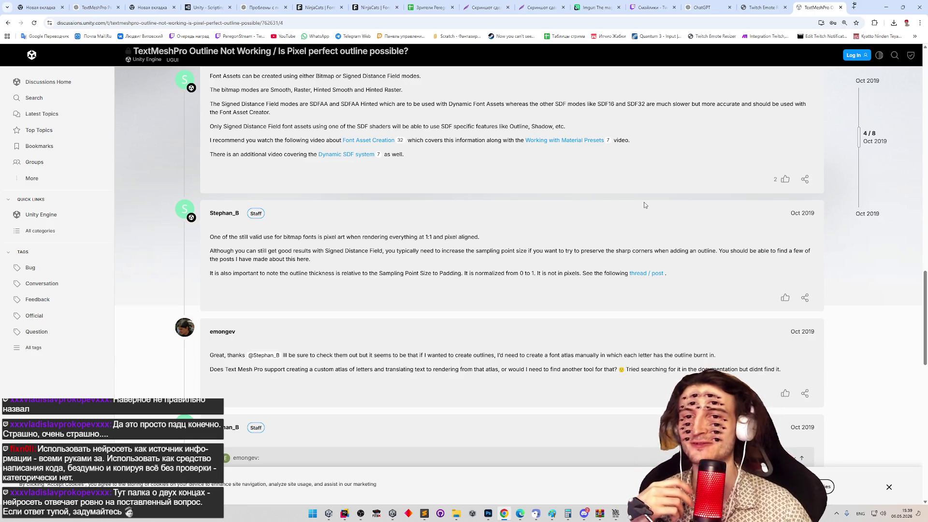
pyautogui.middleClick(642, 207)
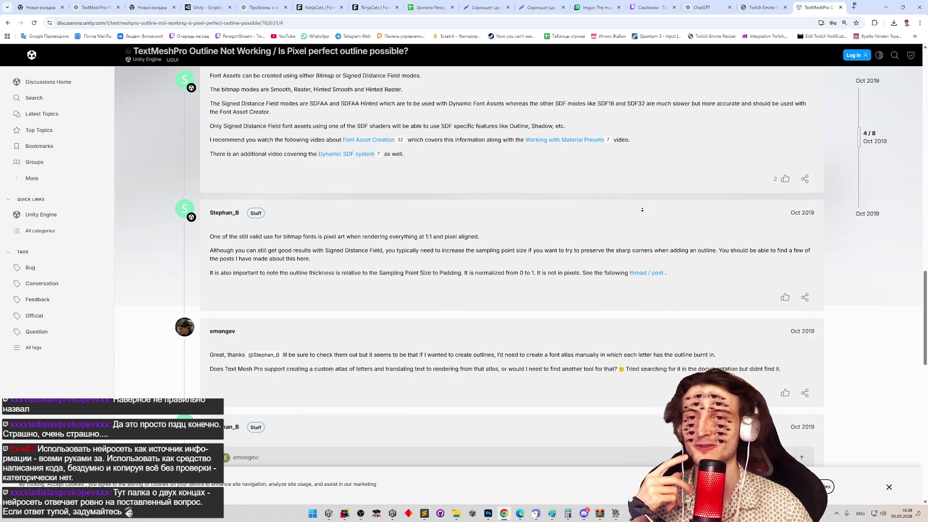
pyautogui.middleClick(643, 212)
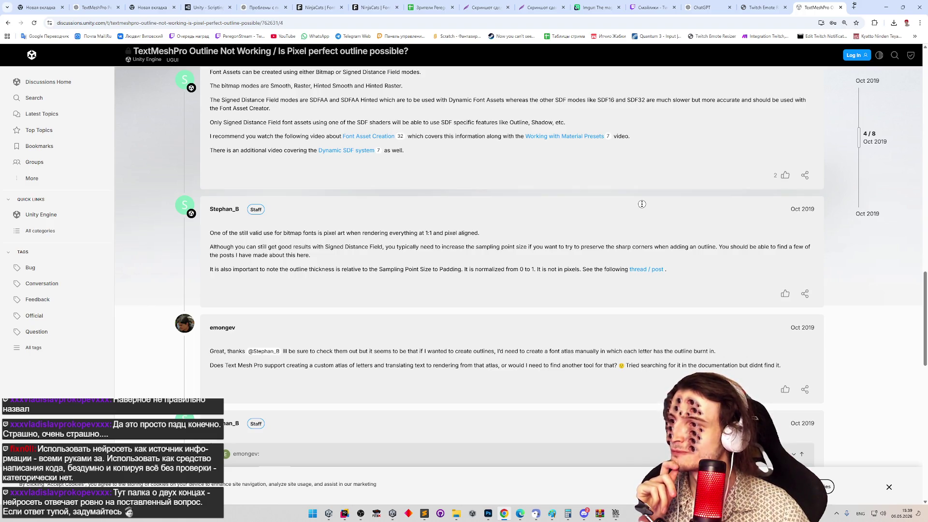
pyautogui.scroll(1, 639, 197)
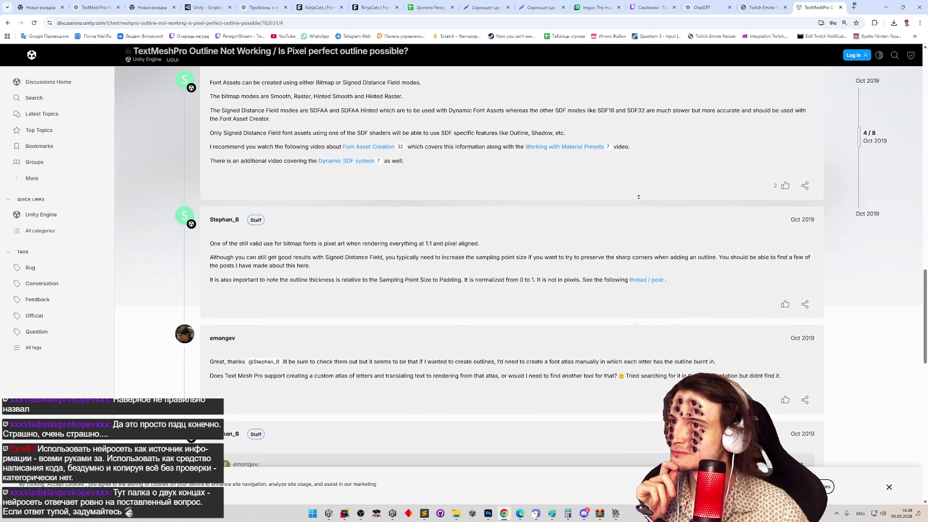
pyautogui.scroll(1, 639, 197)
pyautogui.middleClick(592, 162)
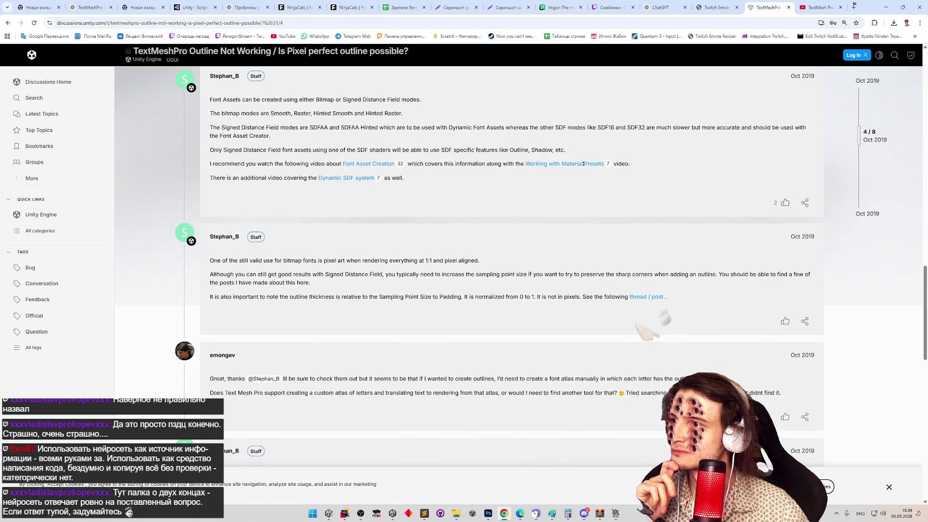
pyautogui.scroll(1, 385, 176)
pyautogui.middleClick(385, 175)
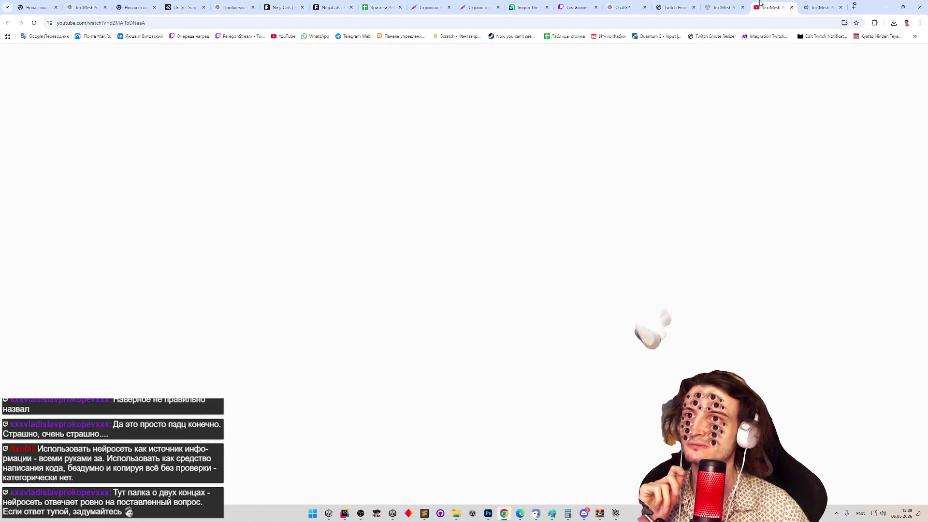
# Turn on the YouTube ad-blocking extension and reload the Font Asset Creation video.
pyautogui.hotkey('ctrl', 'Tab')
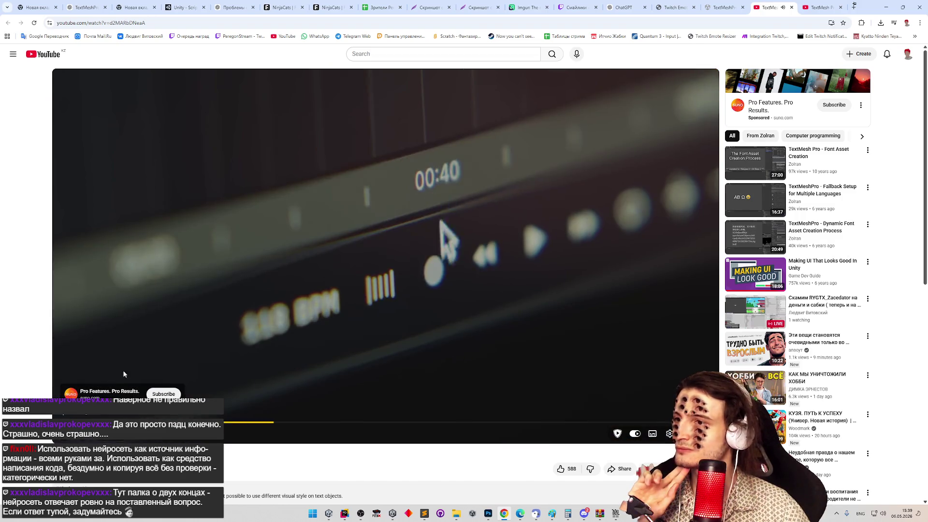
pyautogui.click(862, 23)
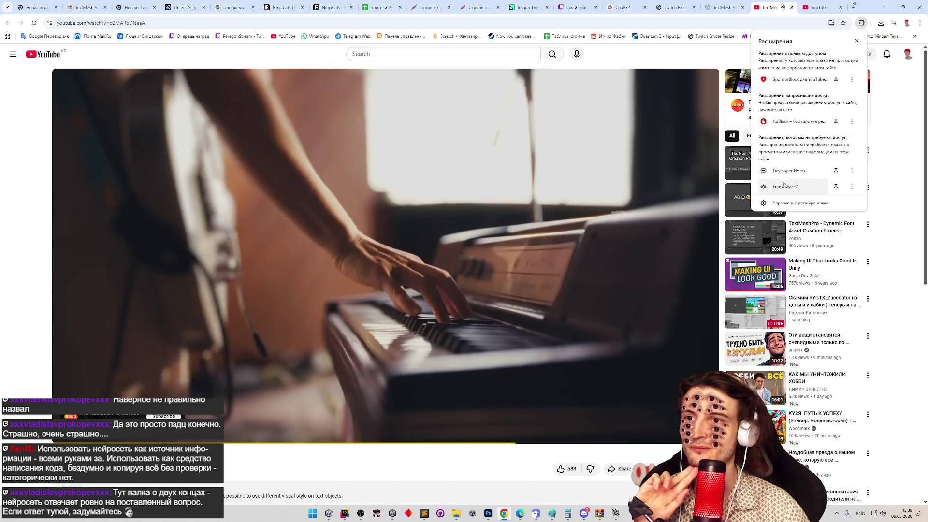
pyautogui.click(784, 188)
pyautogui.click(524, 209)
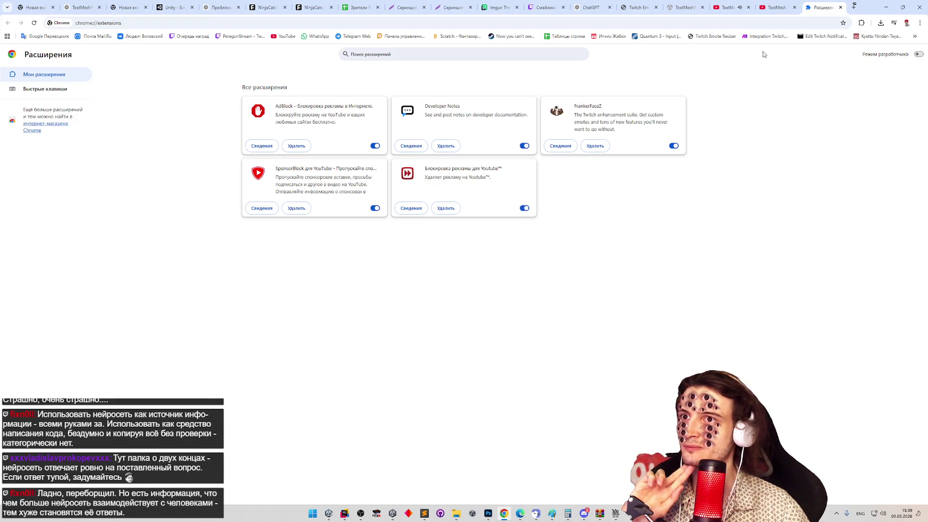
pyautogui.click(728, 8)
pyautogui.press('F5')
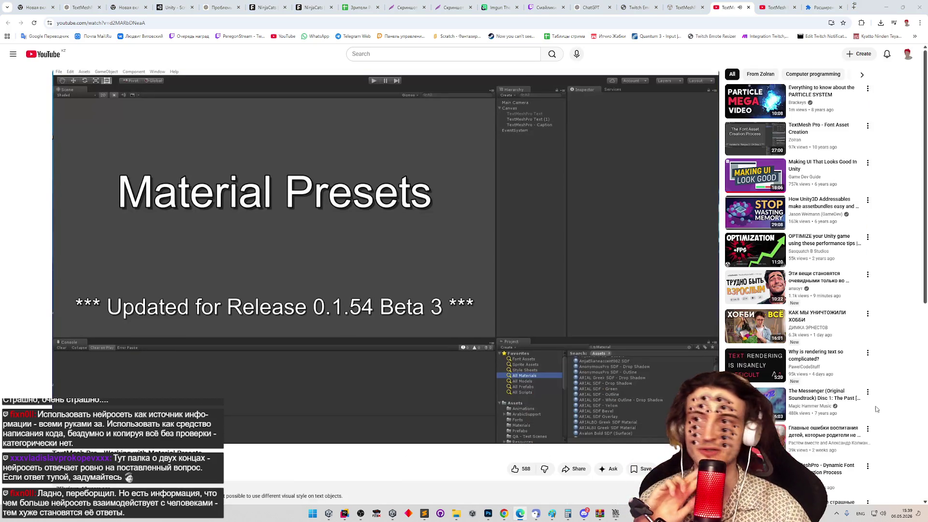
# Reload the Material Presets video tab and pause its video.
pyautogui.click(774, 8)
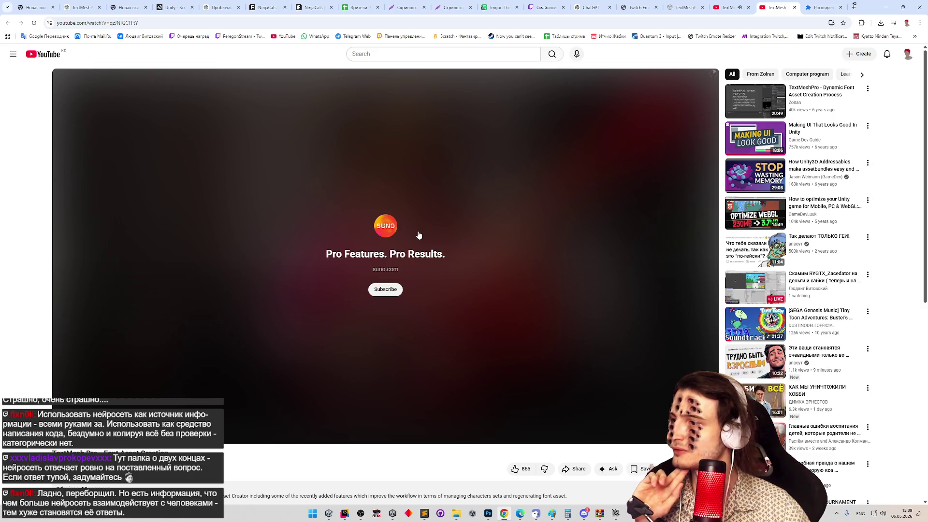
pyautogui.click(33, 22)
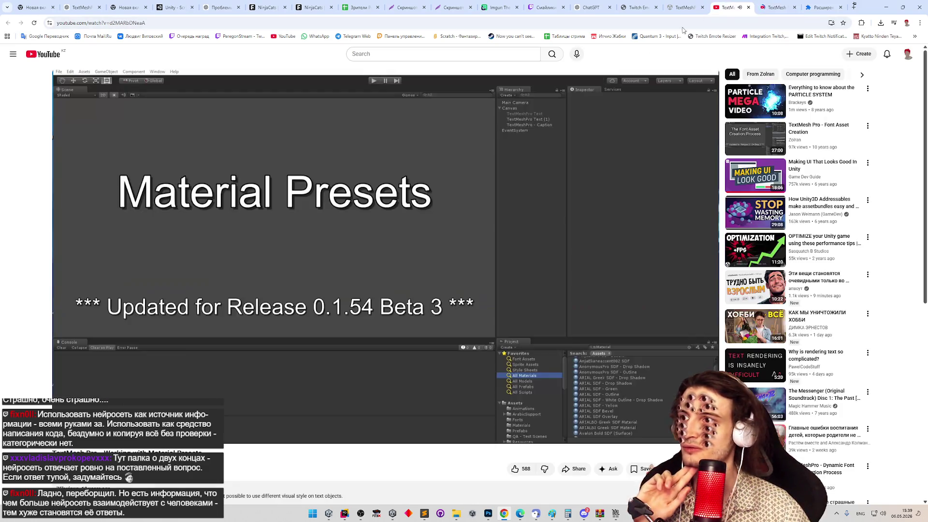
pyautogui.click(501, 166)
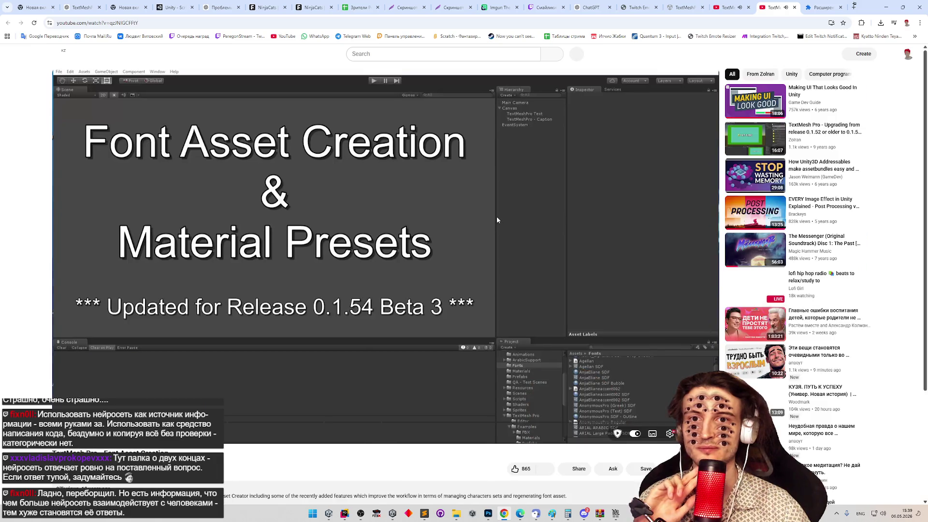
# Toggle the Font Asset Creation video between play and pause, leaving it playing.
pyautogui.click(483, 224)
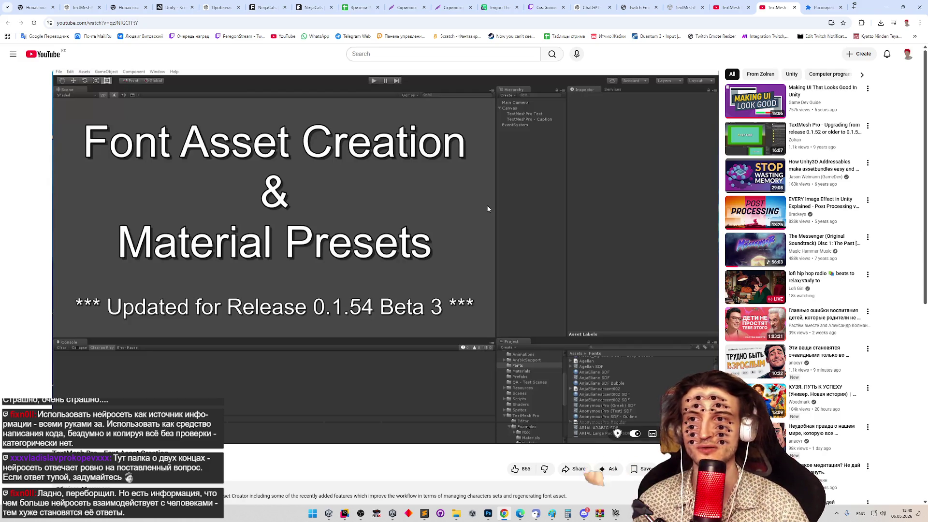
pyautogui.click(569, 231)
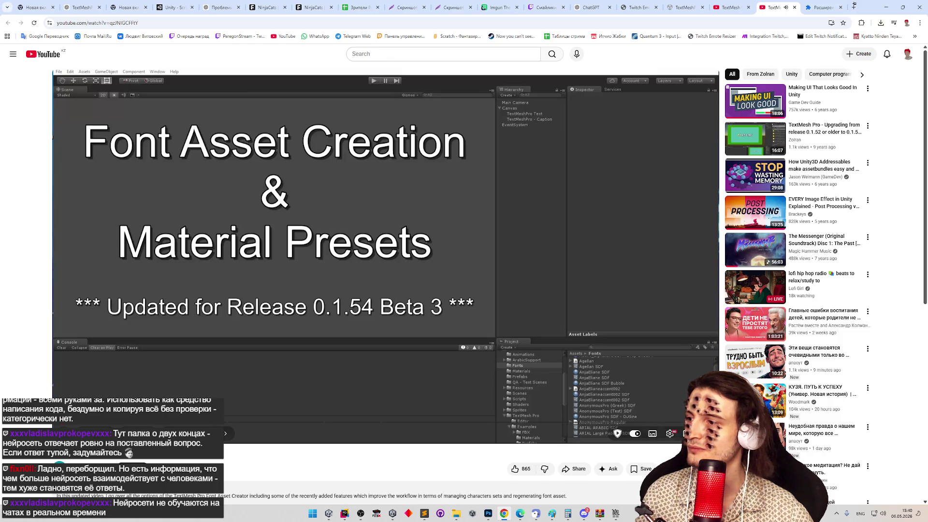
pyautogui.click(311, 232)
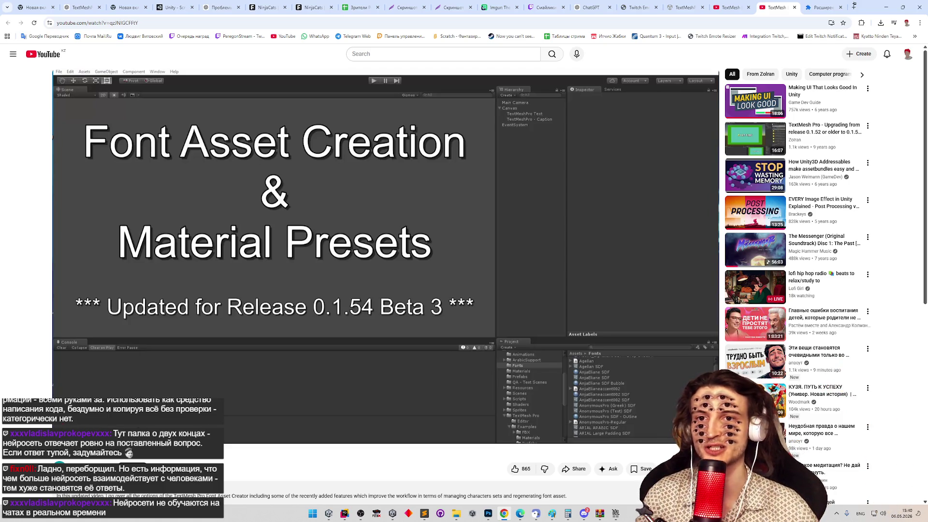
pyautogui.click(334, 213)
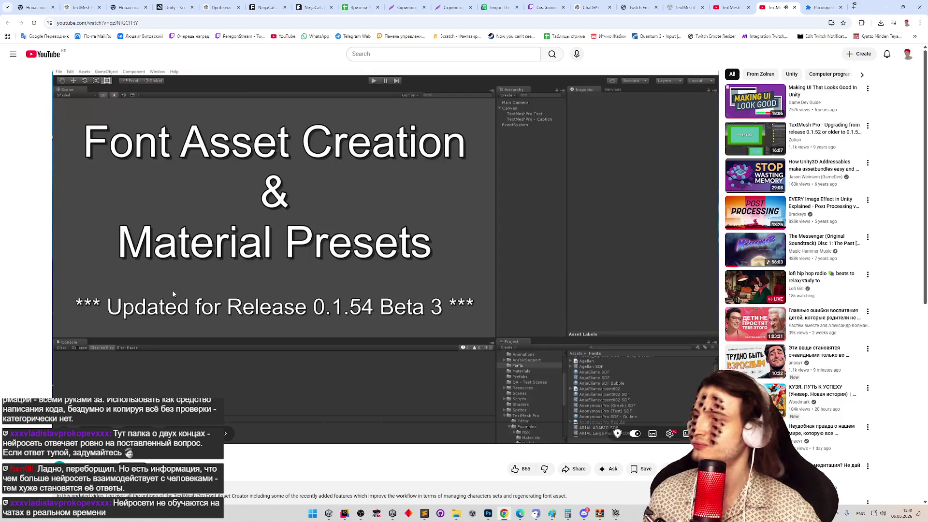
# Skip the tutorial ahead to the generated font atlas and pause there.
pyautogui.press('l')
pyautogui.press('l')
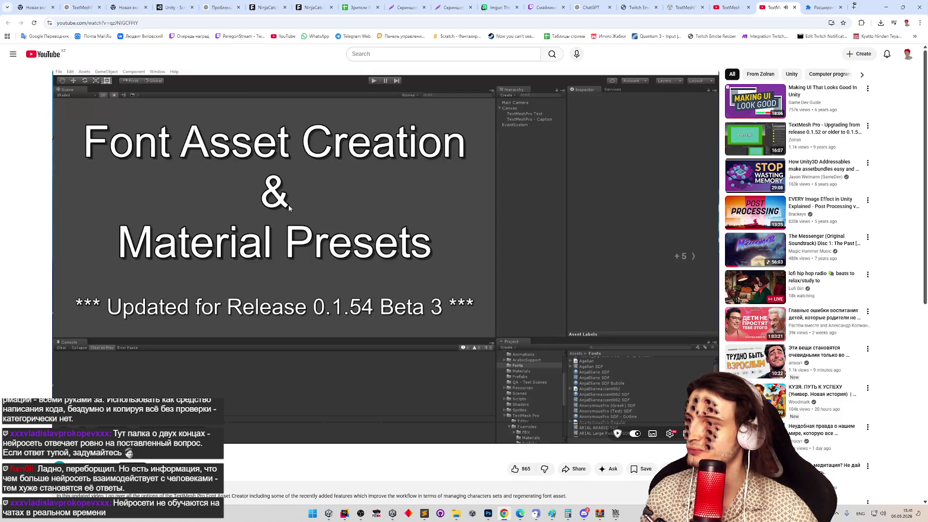
pyautogui.press('l')
pyautogui.press('l')
pyautogui.press('l')
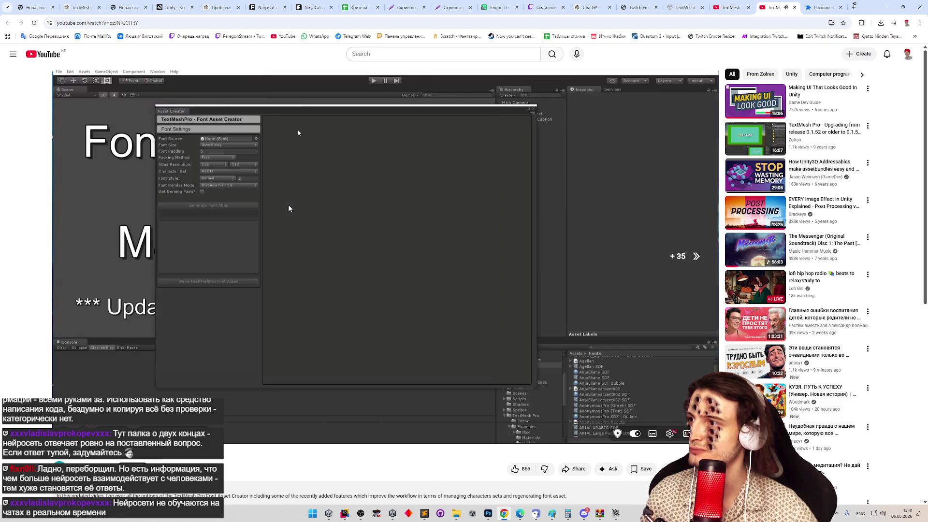
pyautogui.press('l')
pyautogui.press('l')
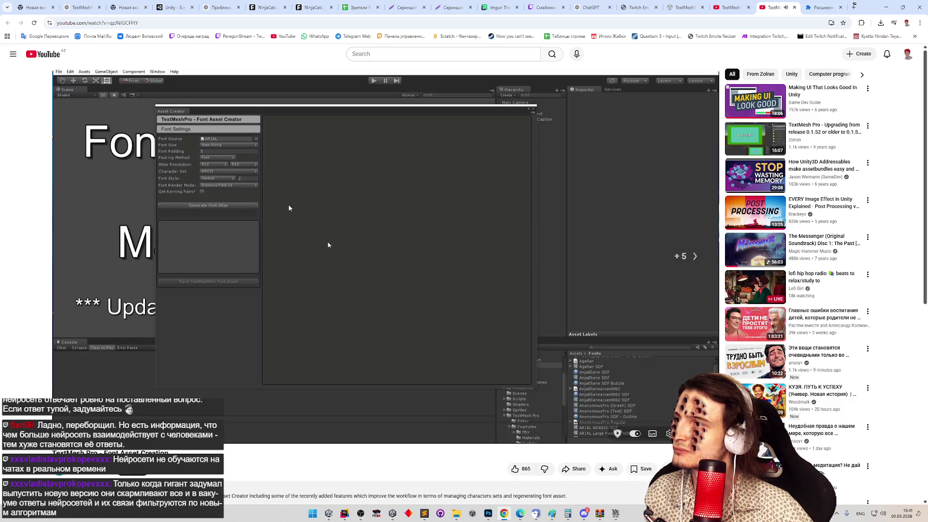
pyautogui.press('l')
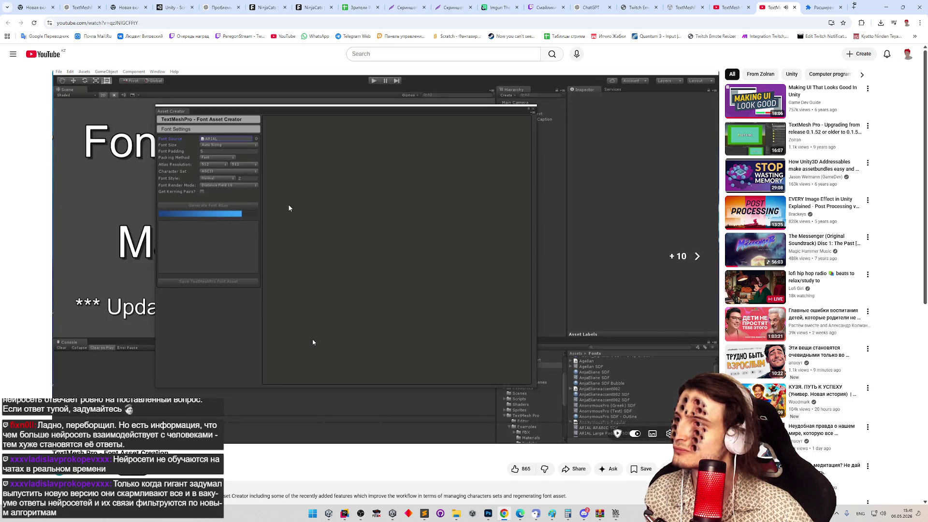
pyautogui.press('Right')
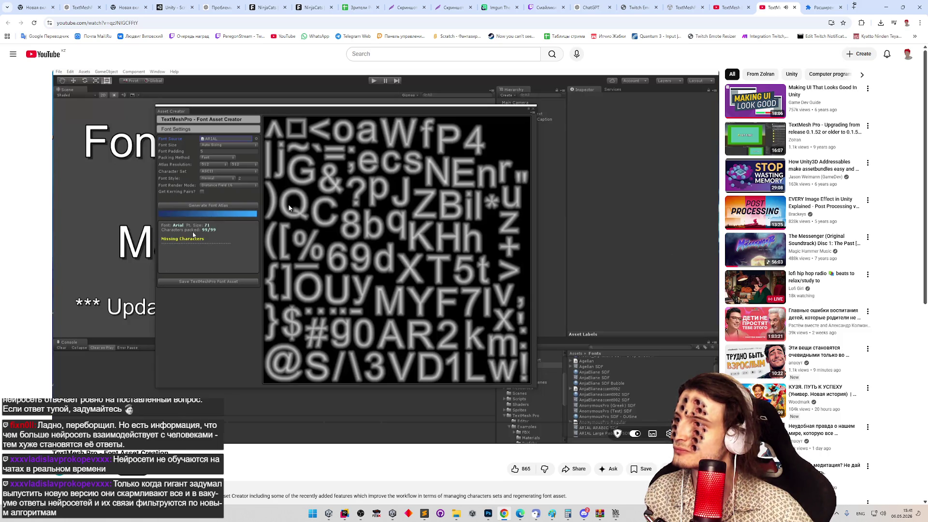
pyautogui.press('Right')
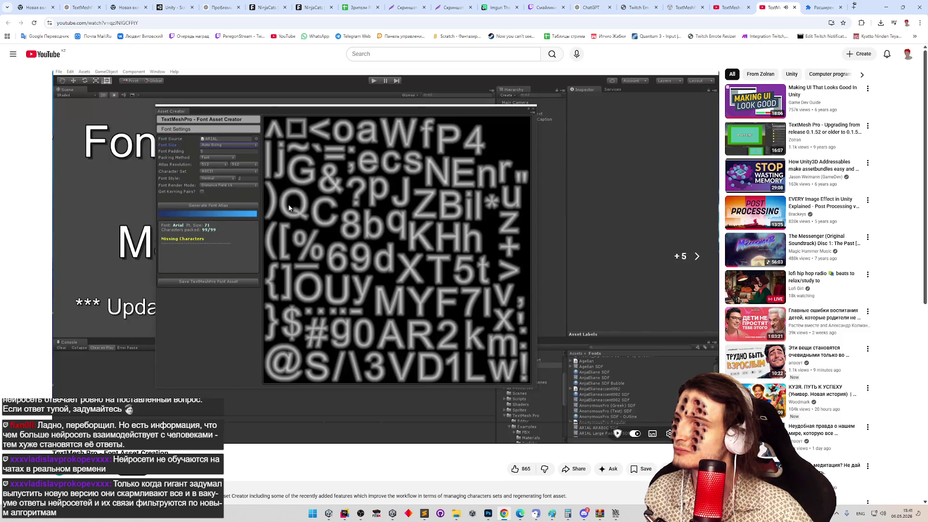
pyautogui.press('Right')
pyautogui.press('space')
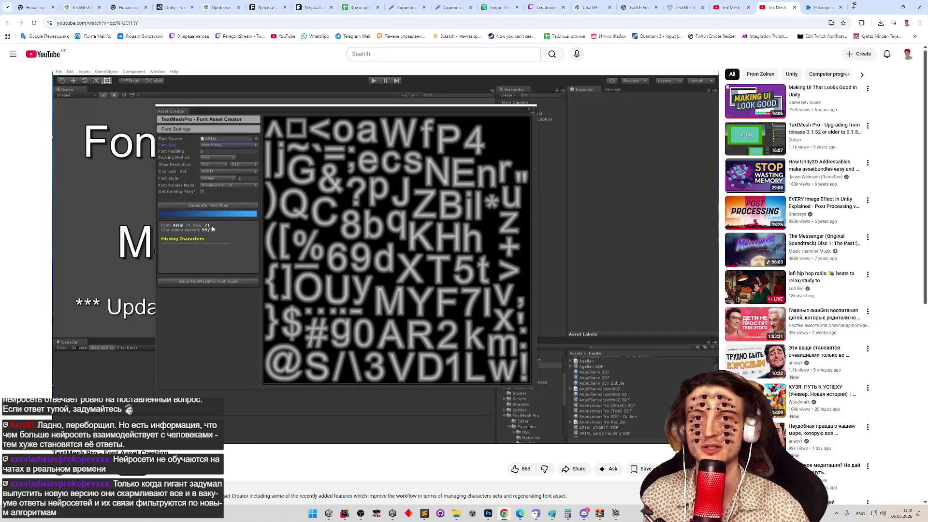
# Skim further through the tutorial, pause it, and minimize the browser to reveal Unity.
pyautogui.click(341, 266)
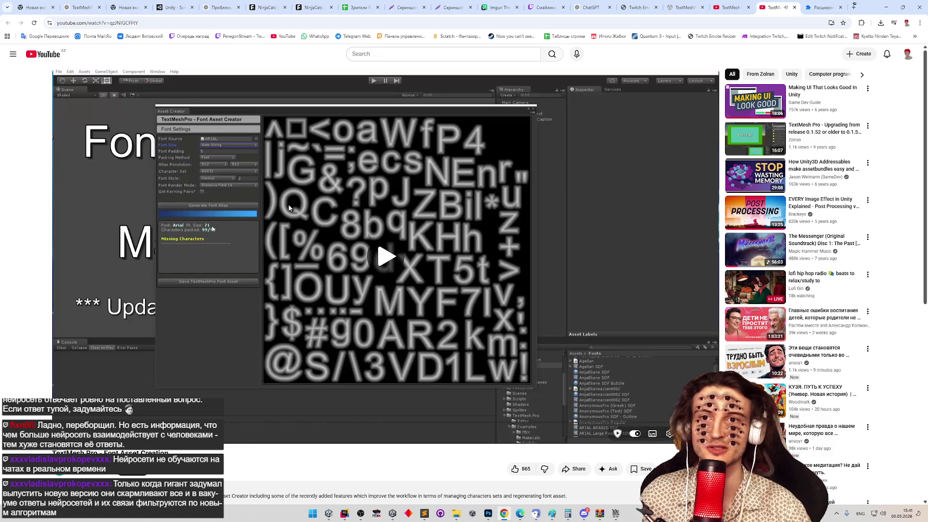
pyautogui.press('l')
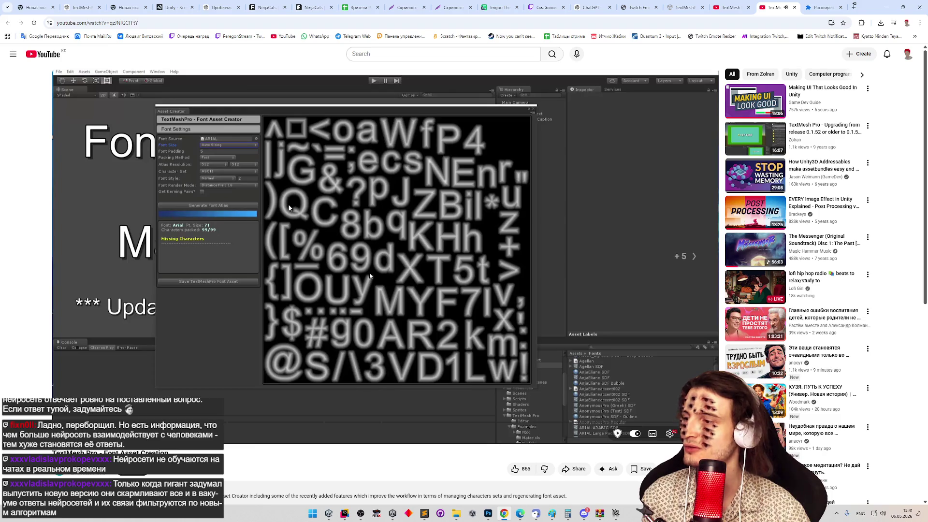
pyautogui.press('Right')
pyautogui.press('Right')
pyautogui.press('Right')
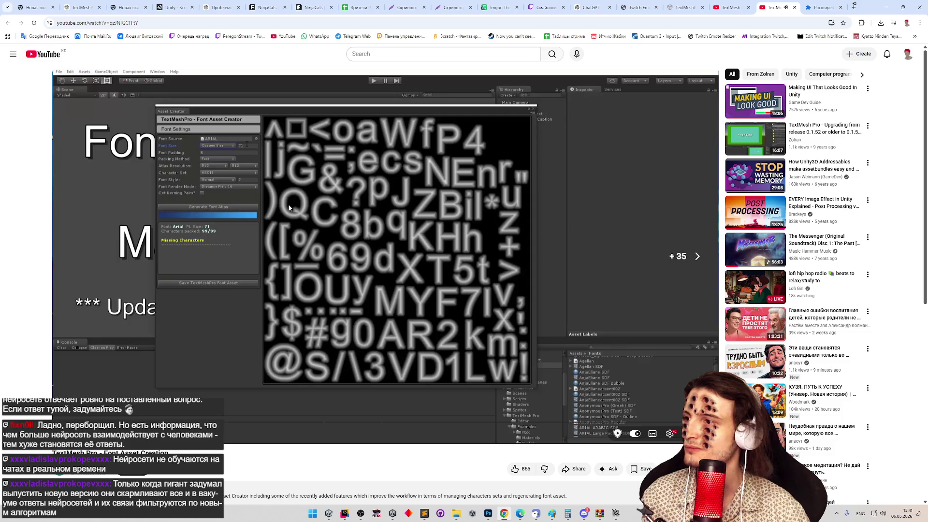
pyautogui.press('Right')
pyautogui.press('Right')
pyautogui.press('Right')
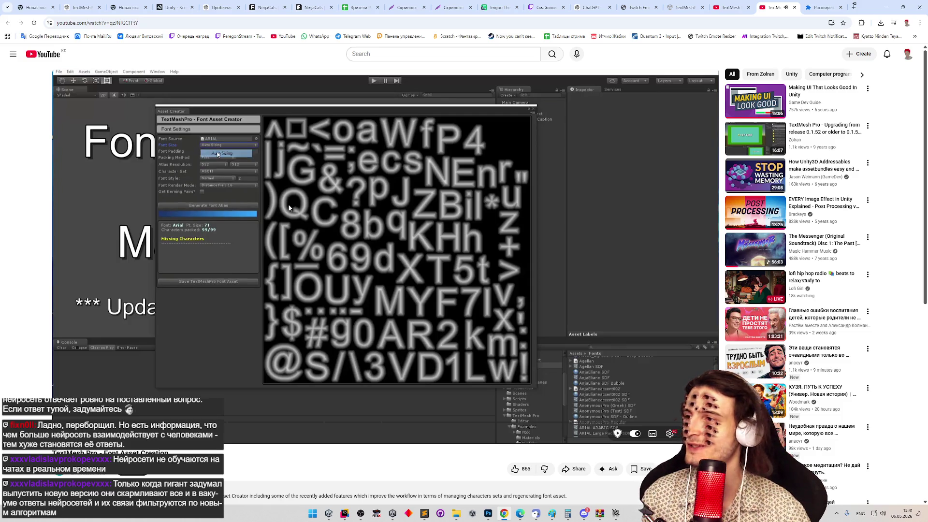
pyautogui.press('Right')
pyautogui.press('Right')
pyautogui.press('Right')
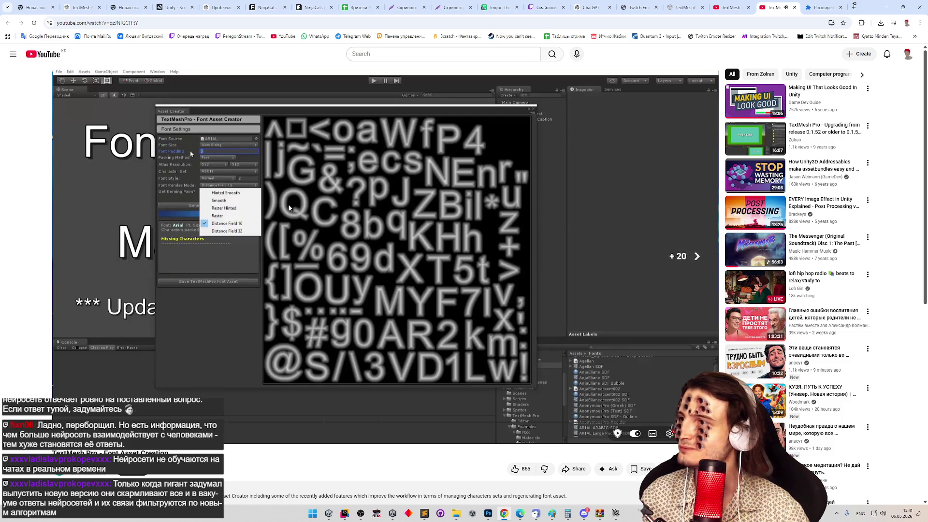
pyautogui.press('Right')
pyautogui.press('Right')
pyautogui.press('Right')
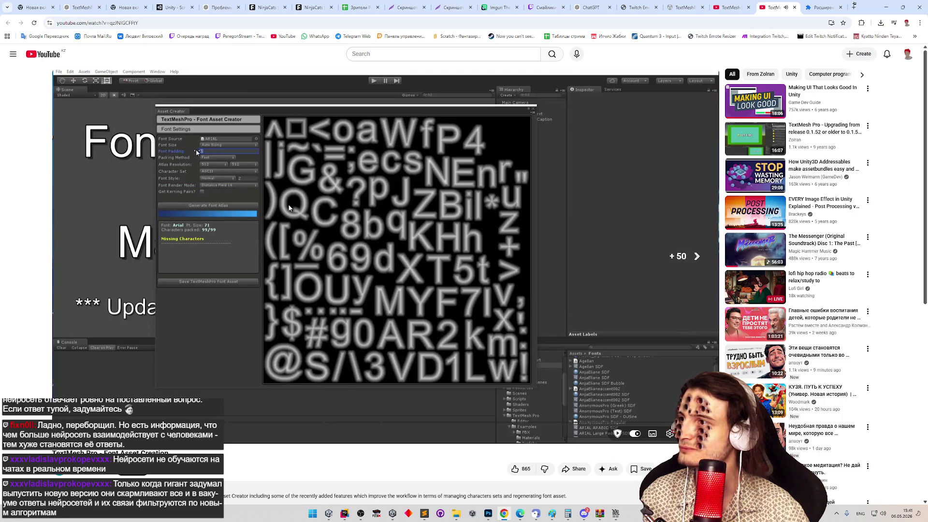
pyautogui.press('Right')
pyautogui.press('Right')
pyautogui.press('Right')
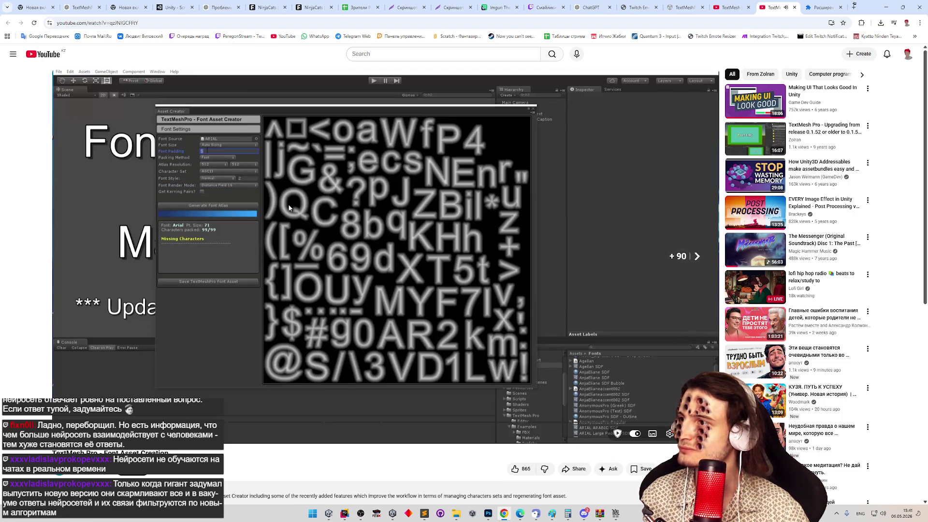
pyautogui.press('Right')
pyautogui.press('Right')
pyautogui.press('Right')
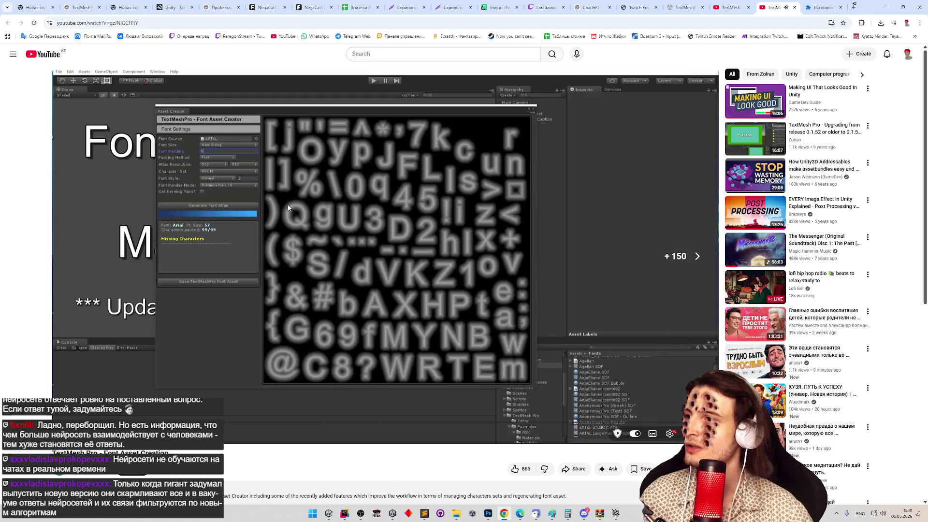
pyautogui.press('space')
pyautogui.click(883, 7)
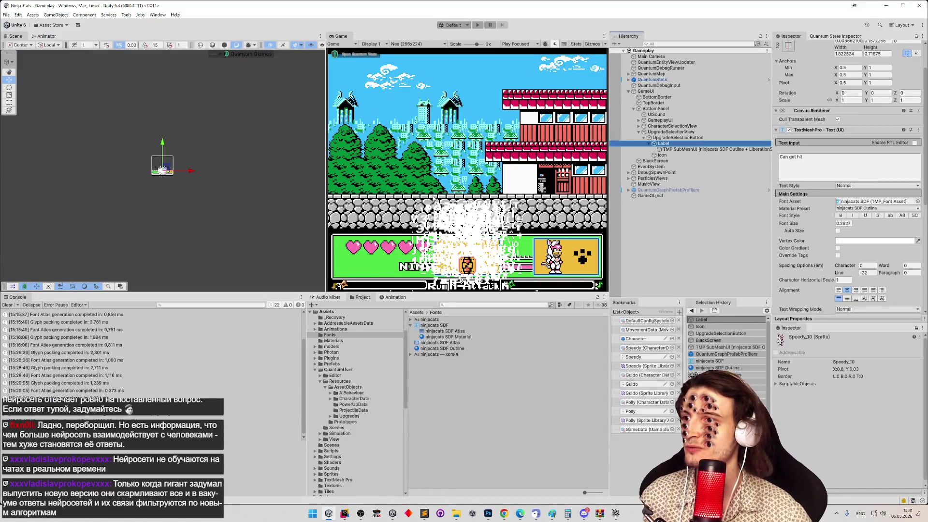
# Regenerate the ninjacats SDF atlas with render mode SDFAA_HINTED.
pyautogui.click(441, 327)
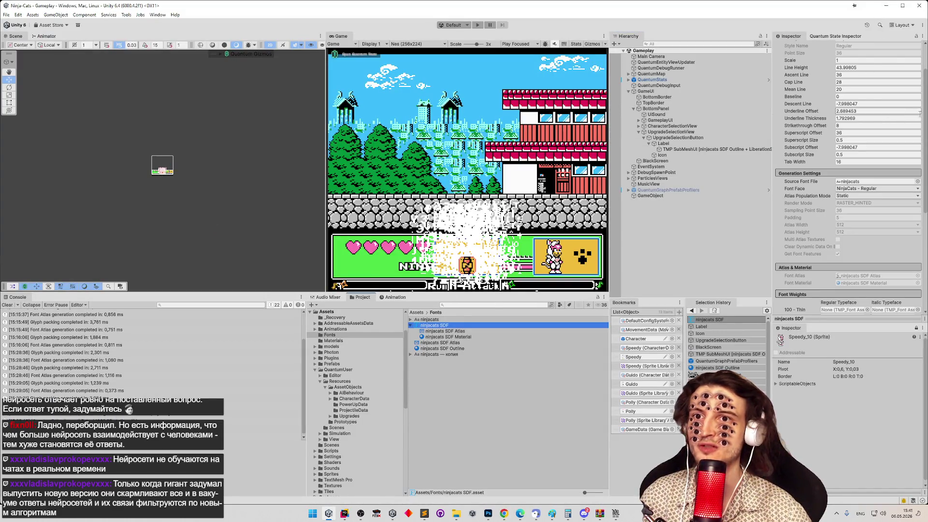
pyautogui.click(902, 72)
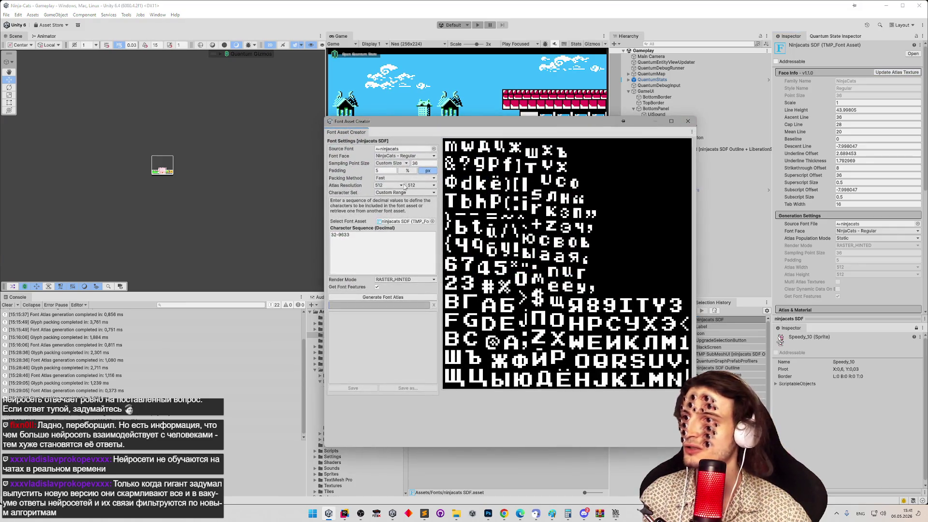
pyautogui.click(390, 279)
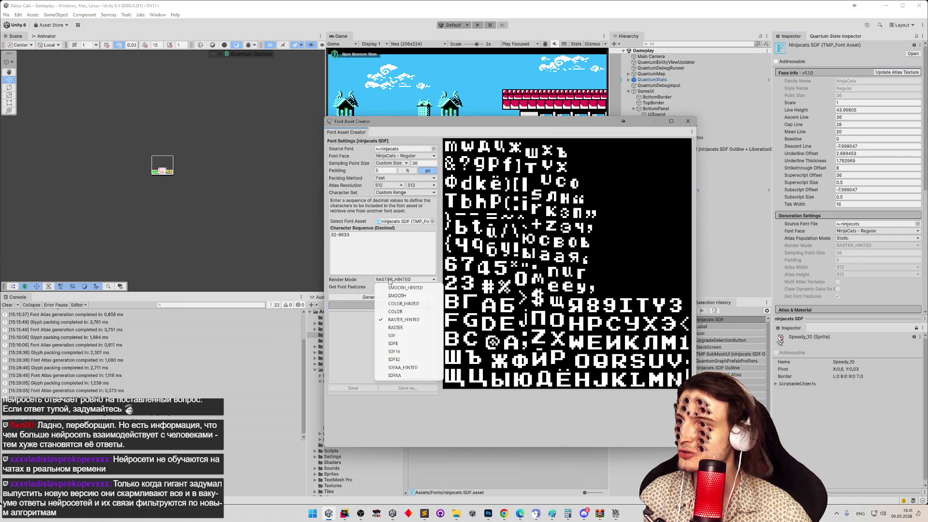
pyautogui.click(418, 367)
pyautogui.click(408, 297)
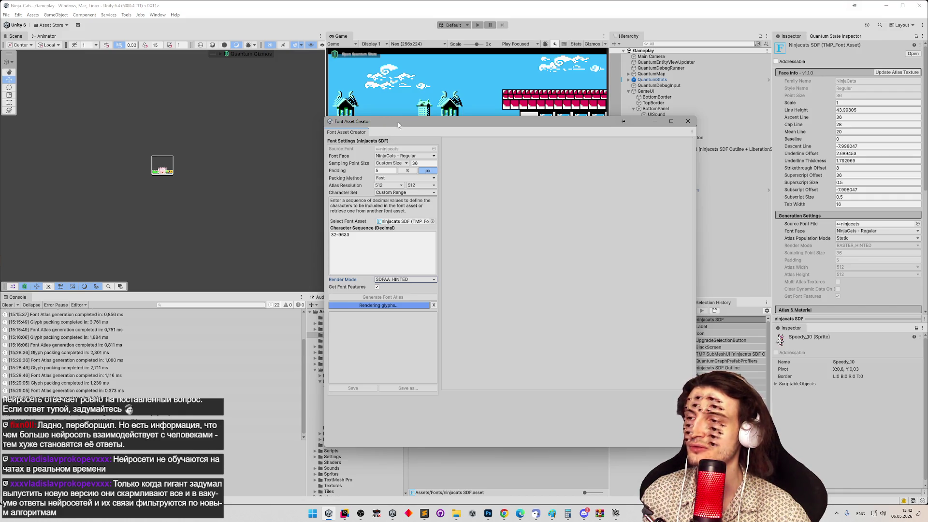
# Move the Font Asset Creator window aside and keep the 512 atlas resolution.
pyautogui.moveTo(399, 123); pyautogui.dragTo(241, 117)
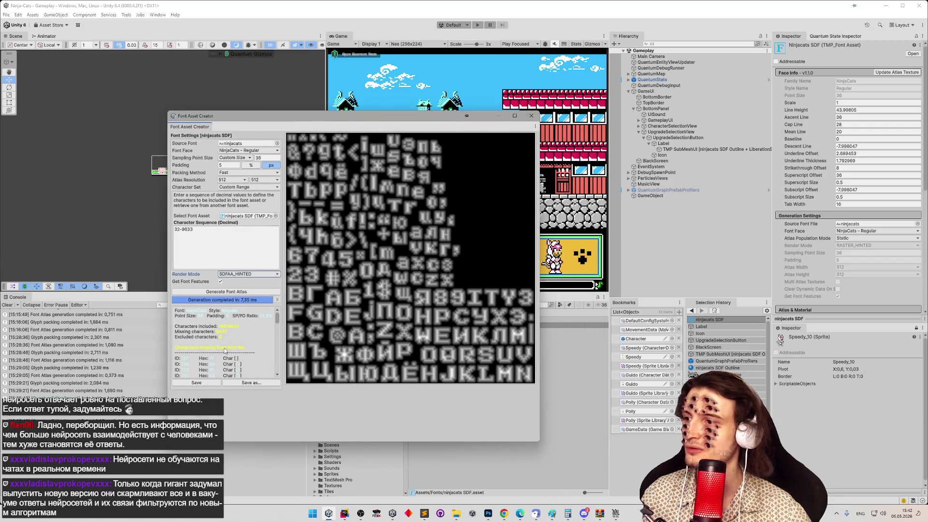
pyautogui.click(239, 182)
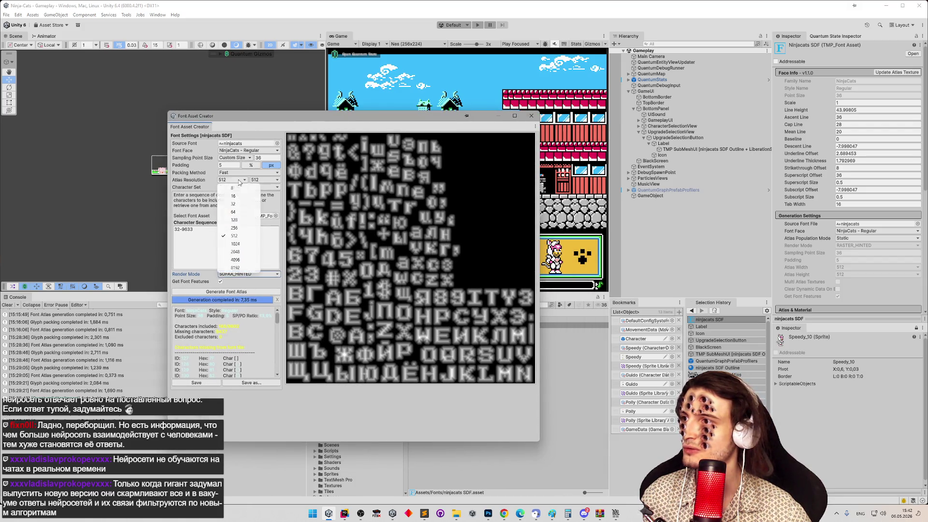
pyautogui.click(261, 158)
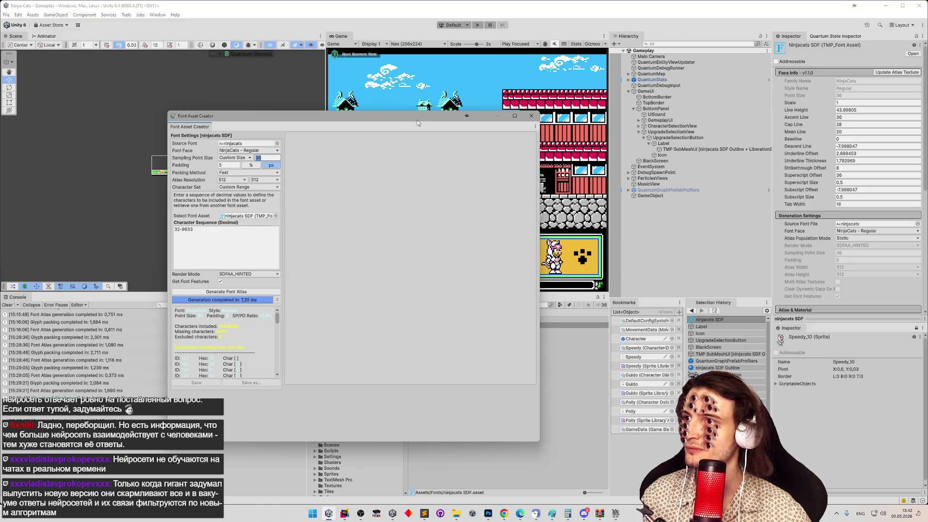
pyautogui.moveTo(416, 121)
pyautogui.mouseDown()
pyautogui.moveTo(238, 115)
pyautogui.moveTo(262, 120)
pyautogui.mouseUp()
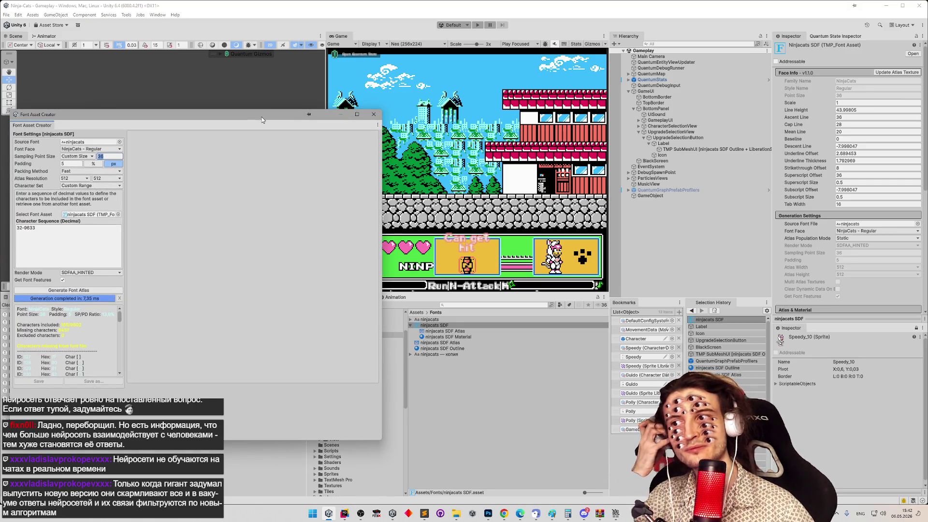
pyautogui.moveTo(262, 120); pyautogui.dragTo(379, 110)
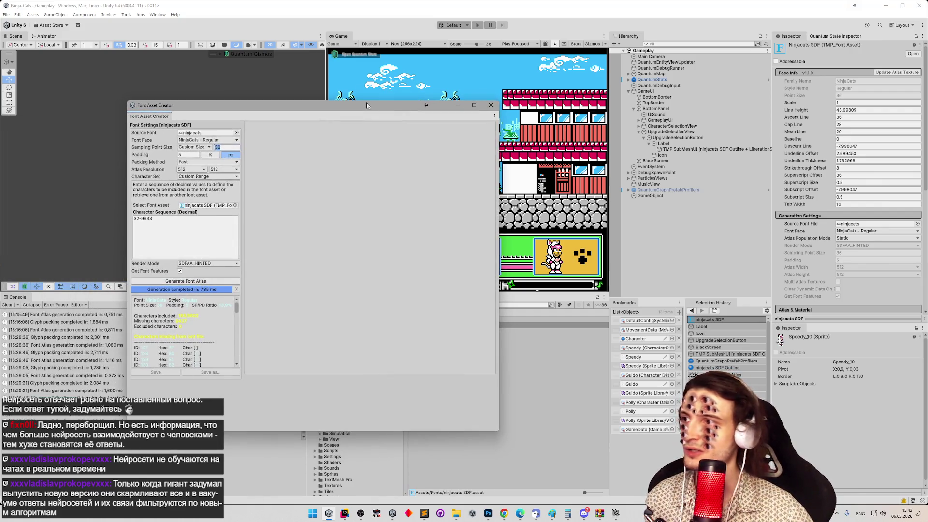
# Generate the ninjacats atlas at 72-point sampling with a 4096 × 4096 resolution.
pyautogui.click(223, 147)
pyautogui.write('72')
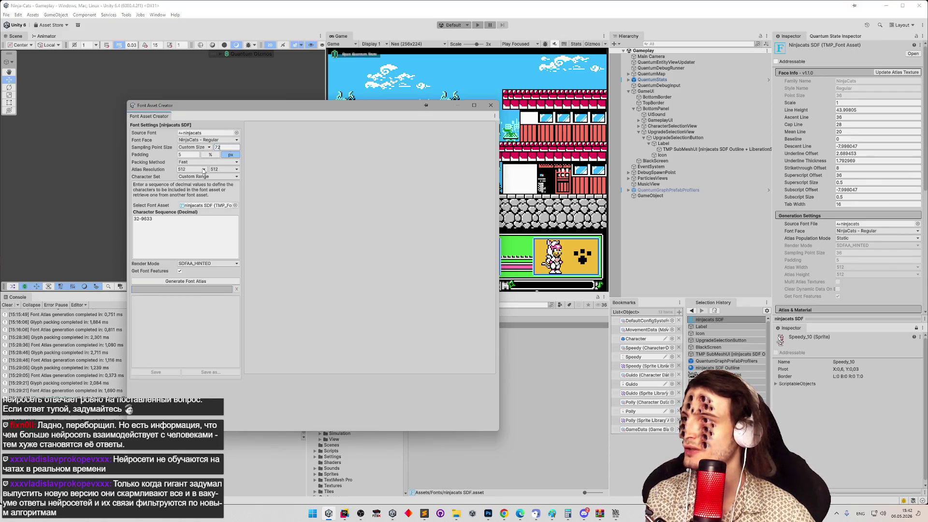
pyautogui.click(203, 169)
pyautogui.click(200, 249)
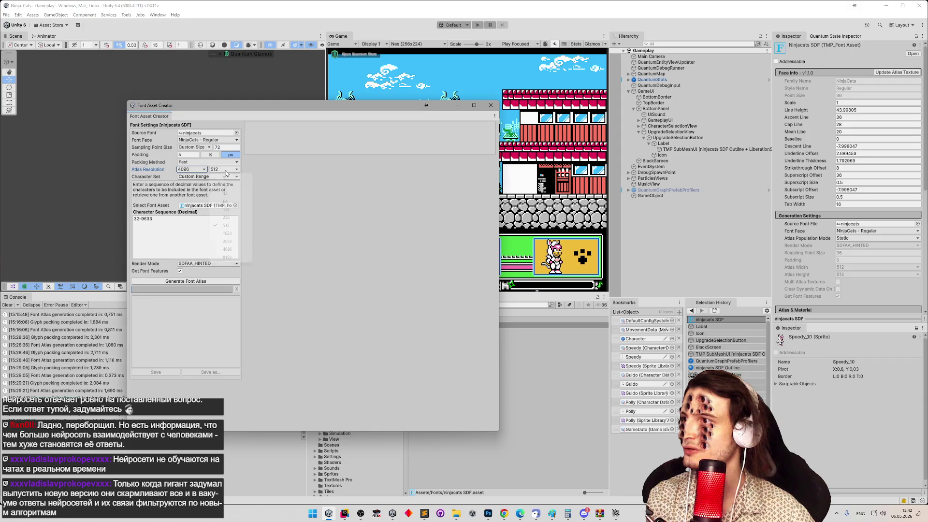
pyautogui.click(223, 169)
pyautogui.click(227, 250)
pyautogui.click(193, 282)
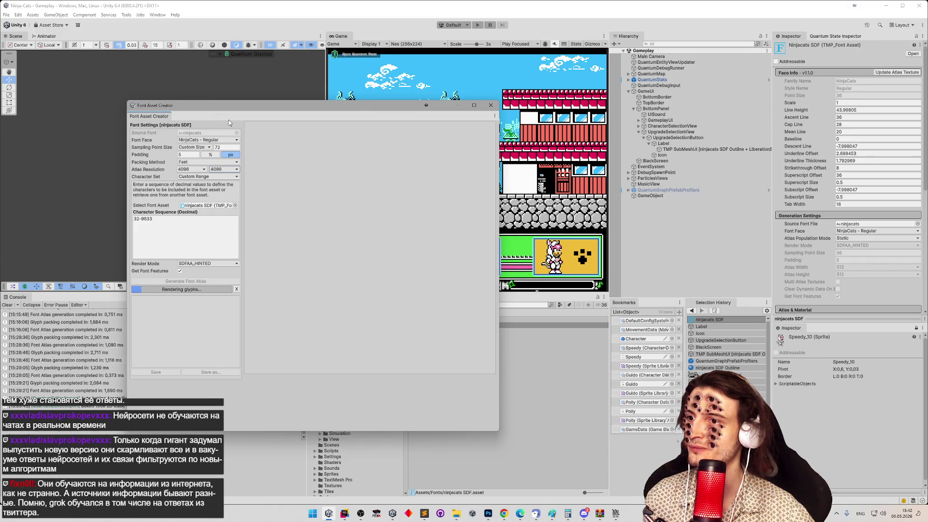
pyautogui.moveTo(358, 109); pyautogui.dragTo(239, 124)
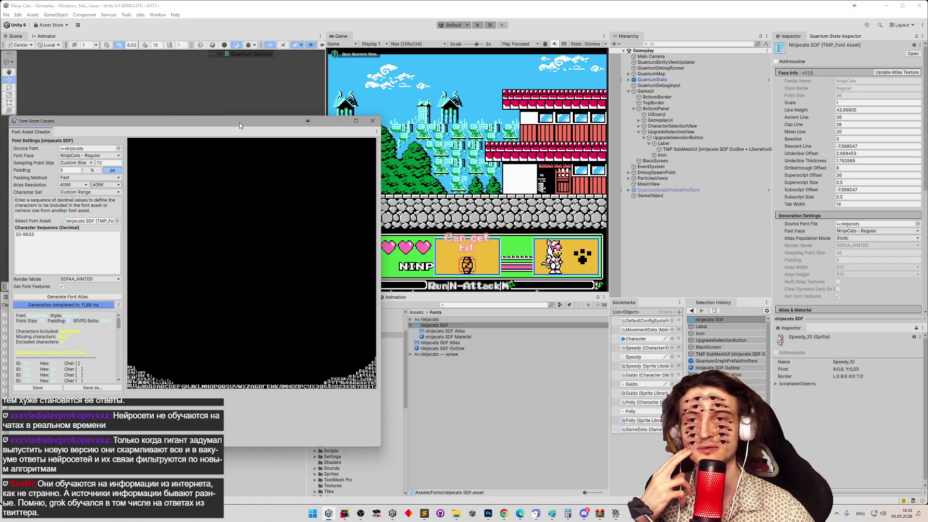
pyautogui.moveTo(240, 123)
pyautogui.mouseDown()
pyautogui.moveTo(370, 151)
pyautogui.moveTo(381, 136)
pyautogui.mouseUp()
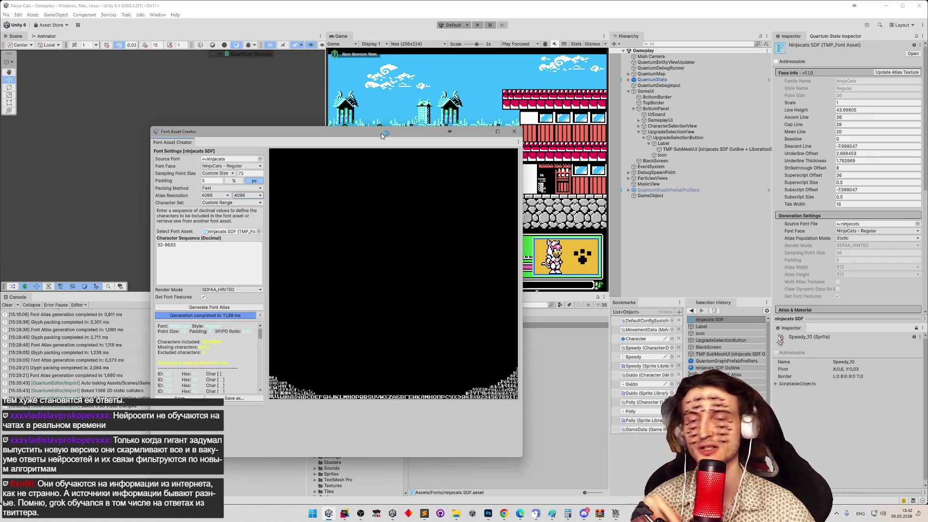
pyautogui.moveTo(381, 132); pyautogui.dragTo(422, 120)
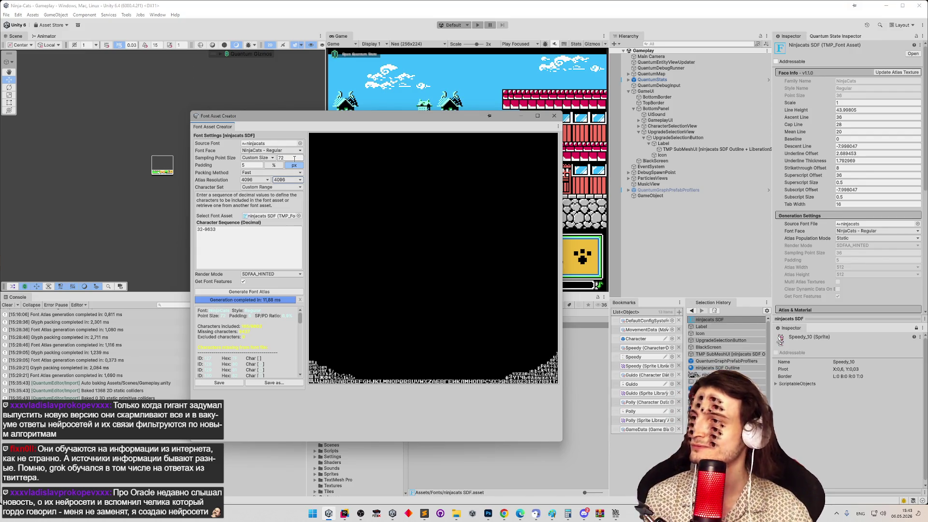
# Regenerate the atlas at sampling point size 144.
pyautogui.click(290, 158)
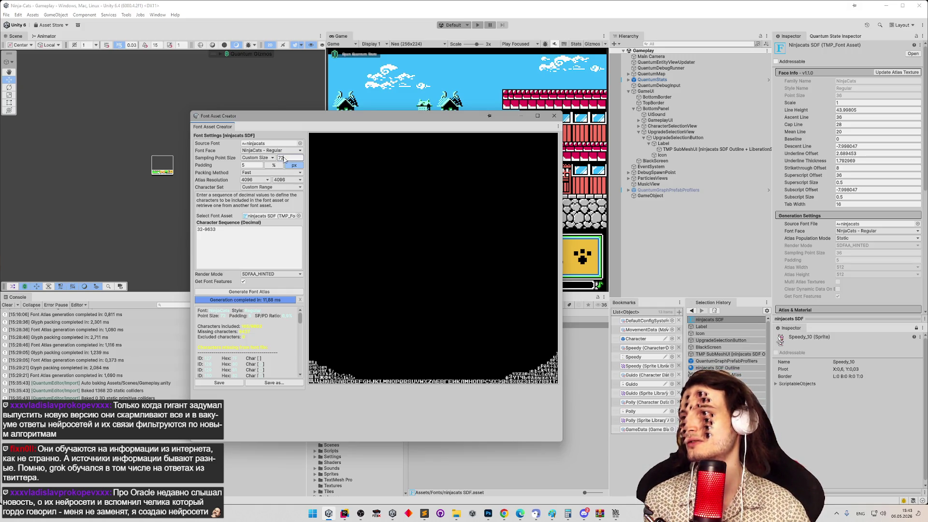
pyautogui.doubleClick(289, 158)
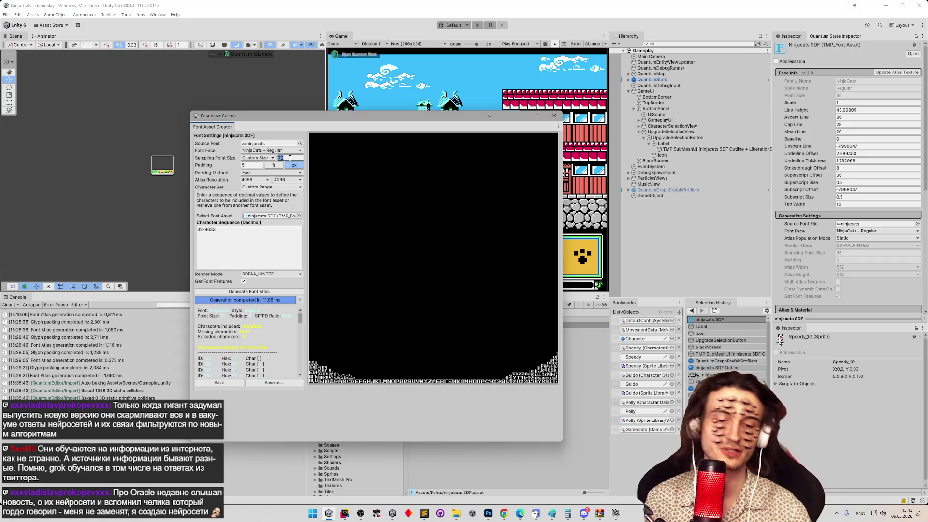
pyautogui.write('144')
pyautogui.click(260, 292)
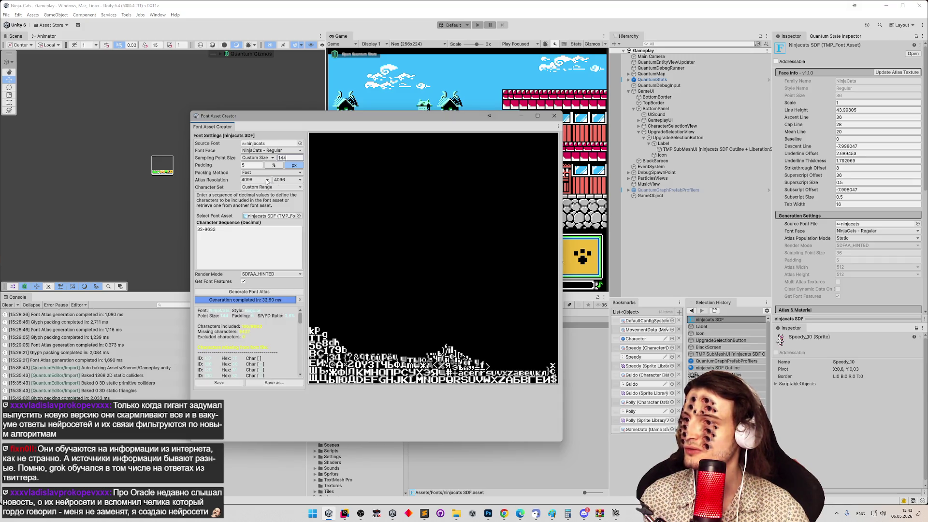
# Reduce the atlas resolution to 2048 × 2048.
pyautogui.click(267, 181)
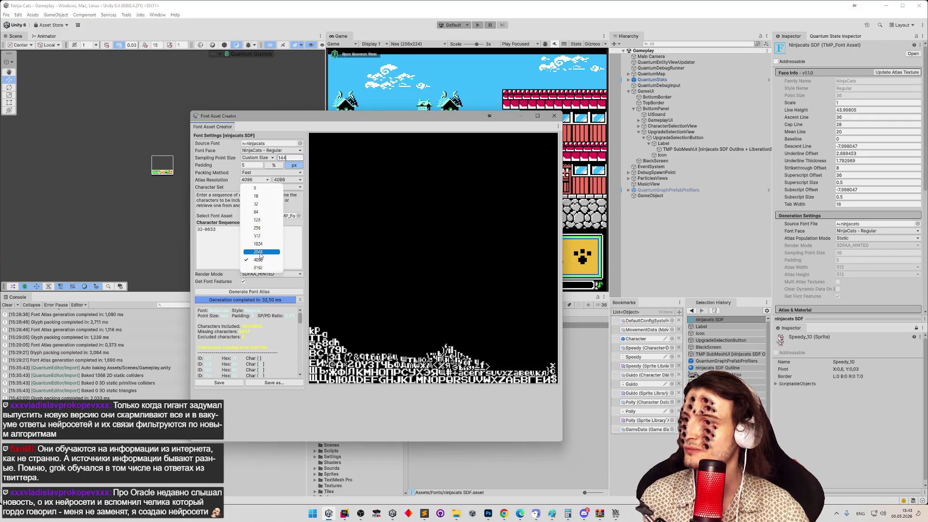
pyautogui.click(260, 252)
pyautogui.click(289, 180)
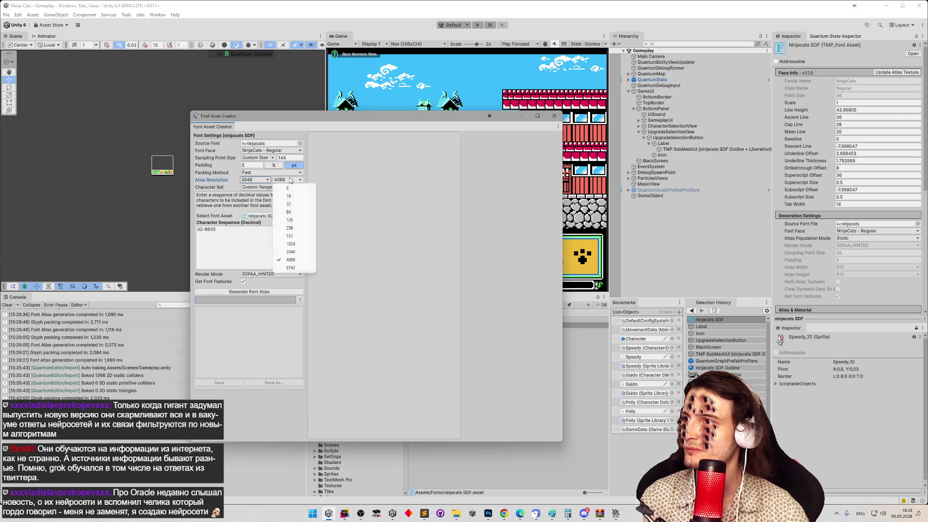
pyautogui.click(289, 252)
pyautogui.moveTo(331, 123)
pyautogui.mouseDown()
pyautogui.moveTo(168, 109)
pyautogui.moveTo(186, 105)
pyautogui.mouseUp()
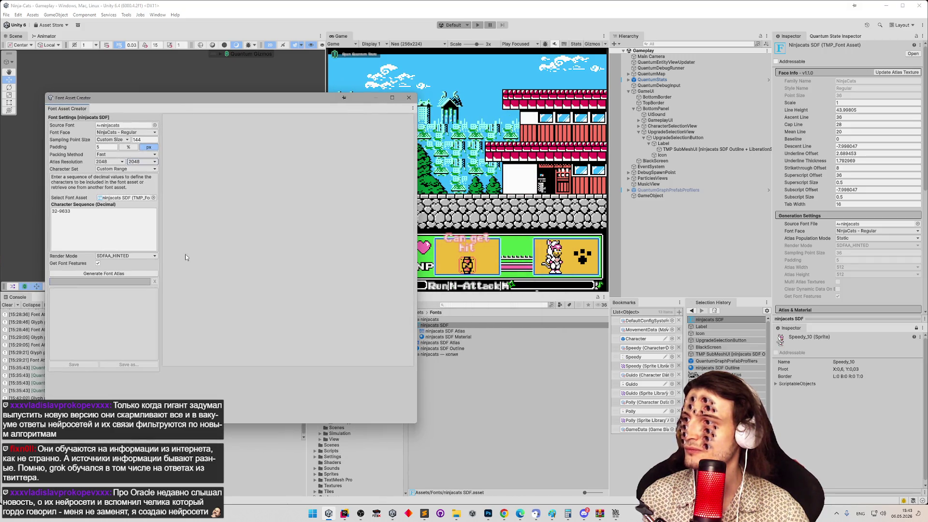
# Generate and save the 2048 atlas, then regenerate and save it with padding 10.
pyautogui.click(104, 274)
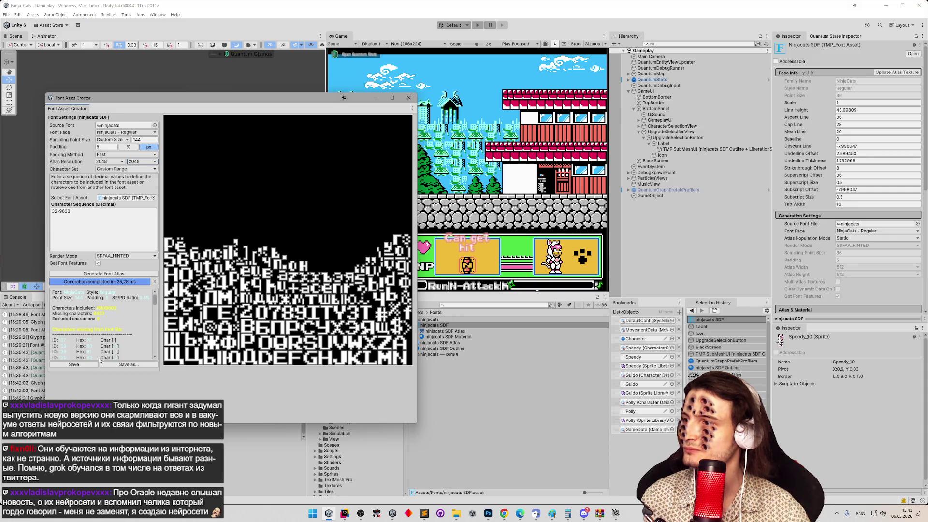
pyautogui.click(90, 367)
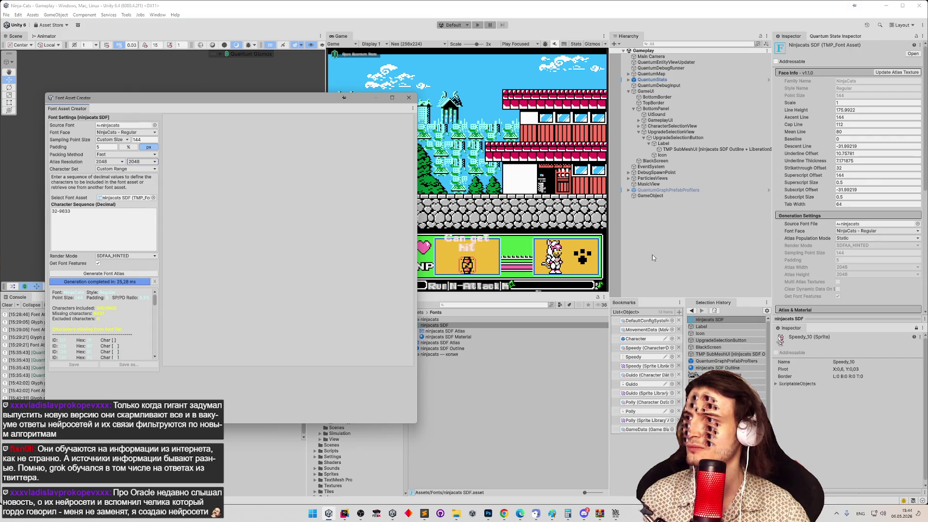
pyautogui.click(104, 147)
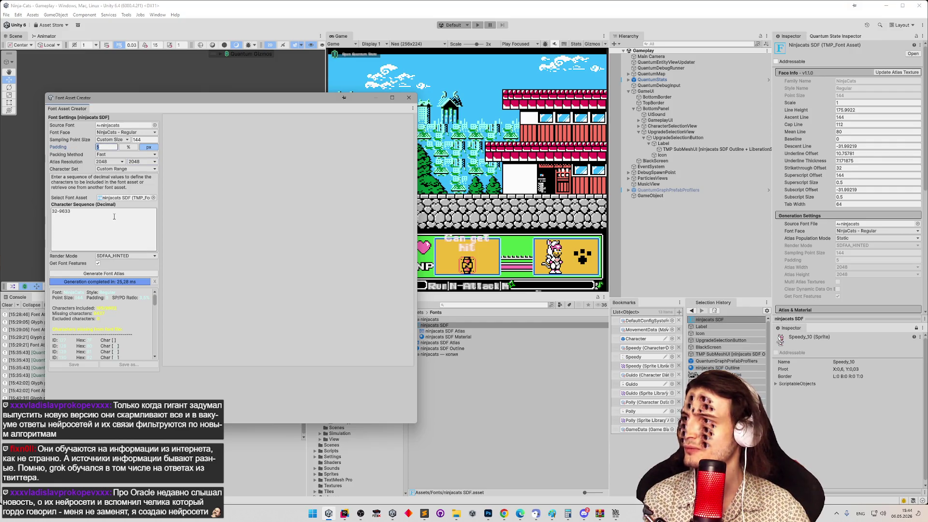
pyautogui.write('10')
pyautogui.click(104, 273)
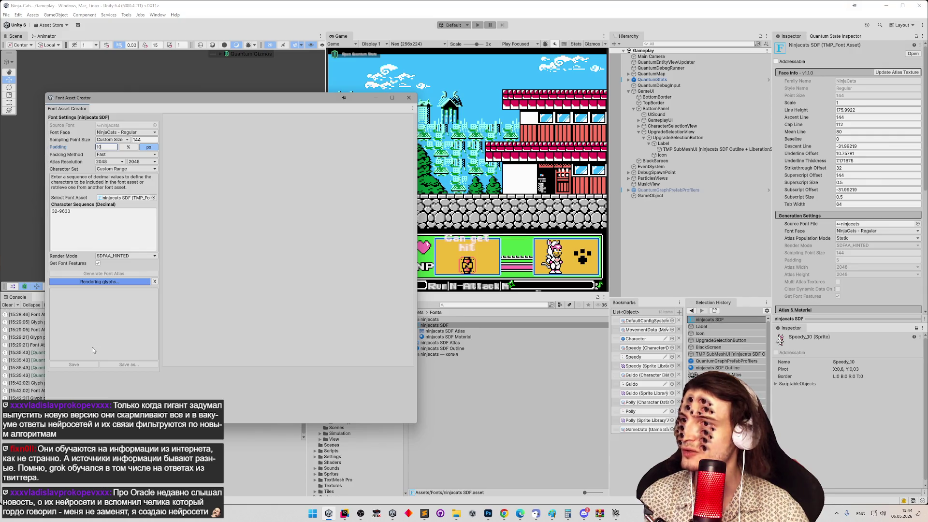
pyautogui.click(86, 364)
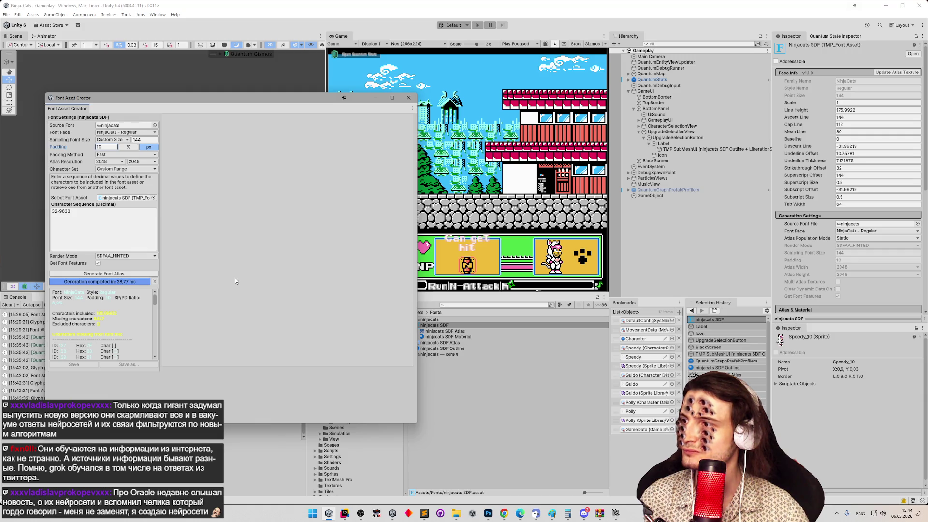
# Regenerate the 144-point atlas once more and save it into the font asset.
pyautogui.click(121, 274)
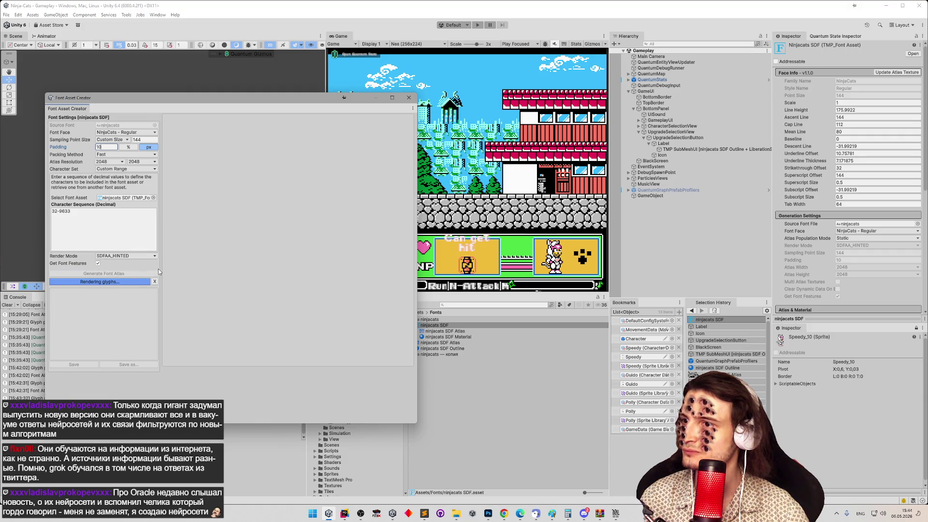
pyautogui.click(145, 139)
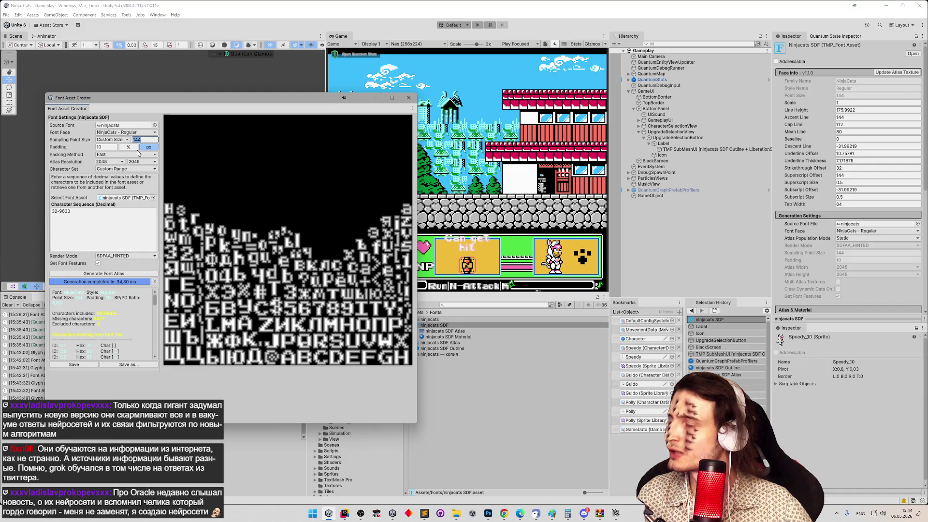
pyautogui.click(74, 364)
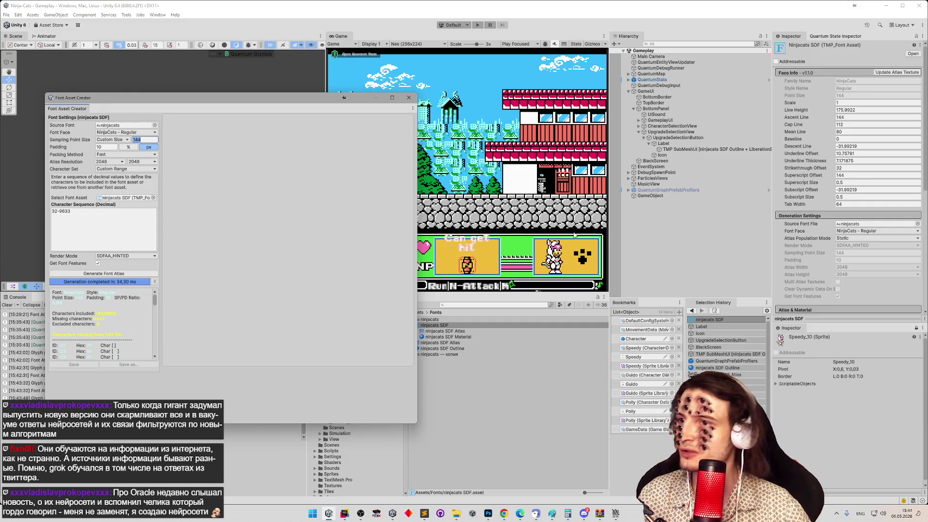
# Set the ninjacats SDF Outline material's outline thickness to 0.433, tweak Face Dilate, and apply it to the label.
pyautogui.click(409, 97)
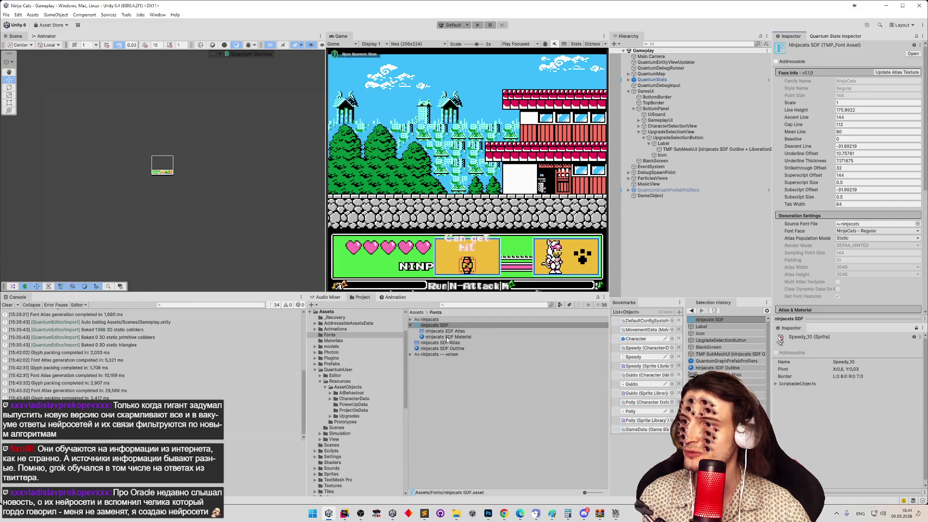
pyautogui.click(442, 348)
pyautogui.moveTo(863, 166); pyautogui.dragTo(908, 170)
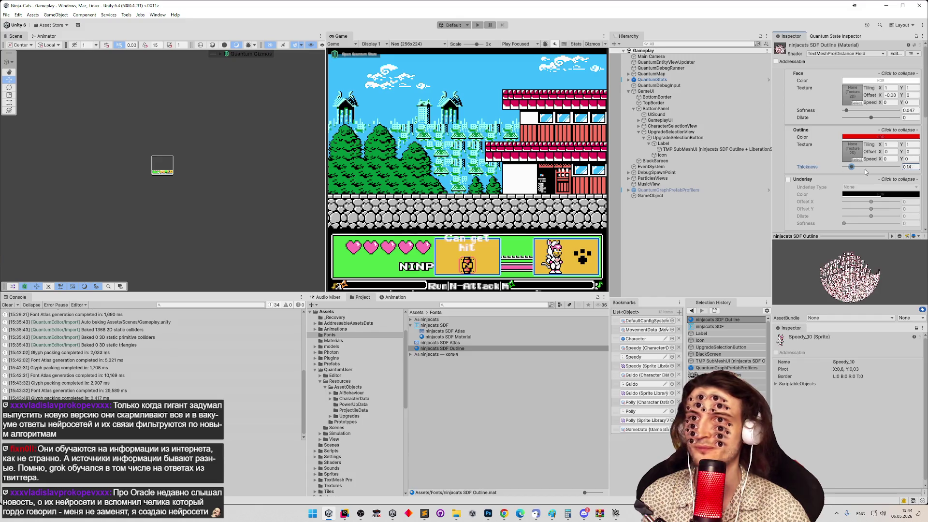
pyautogui.moveTo(866, 169)
pyautogui.mouseDown()
pyautogui.moveTo(842, 170)
pyautogui.moveTo(891, 167)
pyautogui.moveTo(857, 167)
pyautogui.moveTo(888, 167)
pyautogui.moveTo(869, 167)
pyautogui.mouseUp()
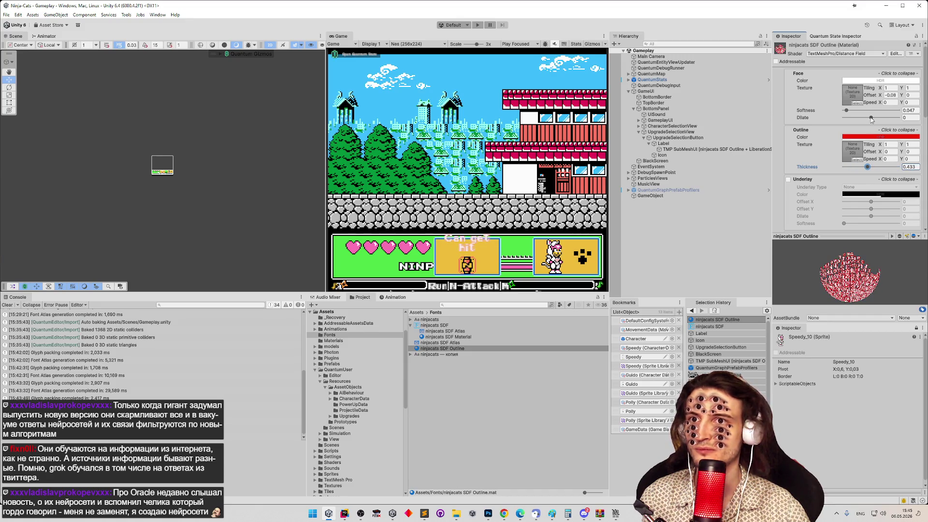
pyautogui.moveTo(872, 120)
pyautogui.mouseDown()
pyautogui.moveTo(846, 118)
pyautogui.moveTo(872, 116)
pyautogui.mouseUp()
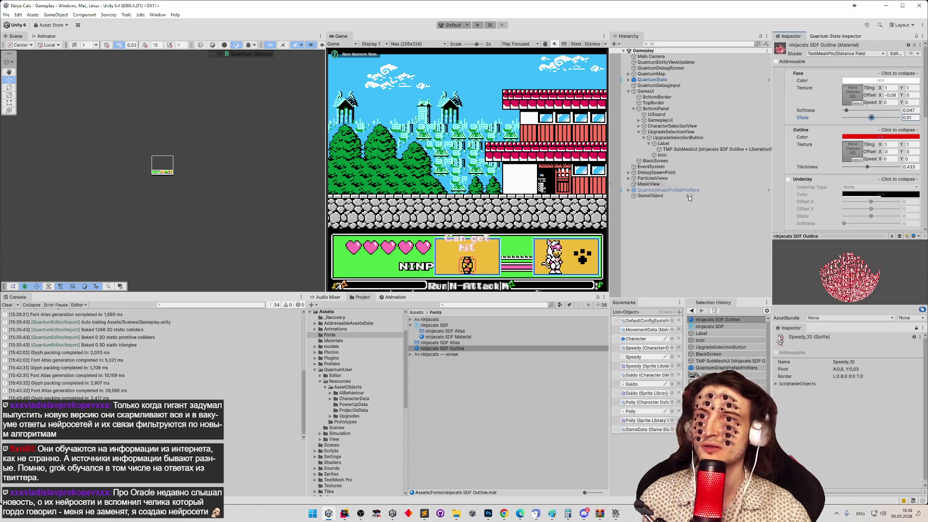
pyautogui.moveTo(432, 349); pyautogui.dragTo(471, 273)
# Generate the ninjacats SDF atlas in RASTER_HINTED mode with padding measured in pixels.
pyautogui.click(434, 325)
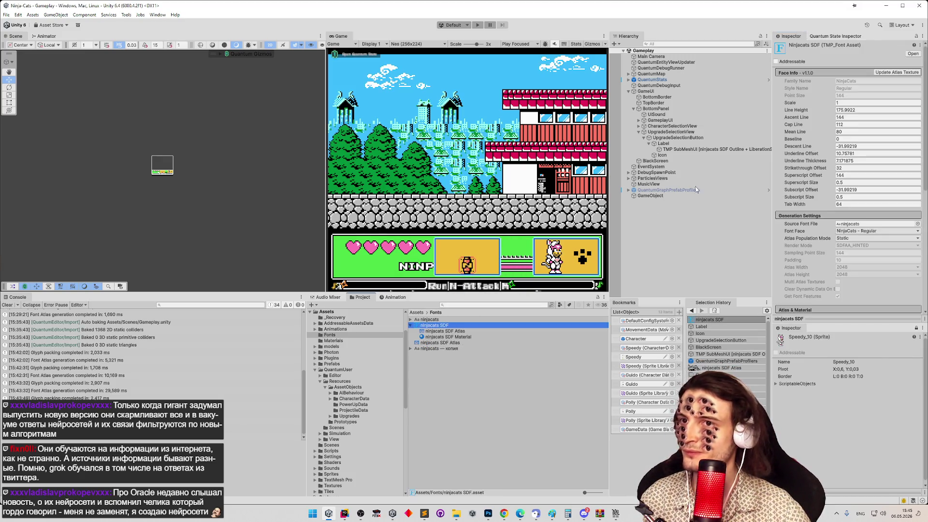
pyautogui.click(895, 71)
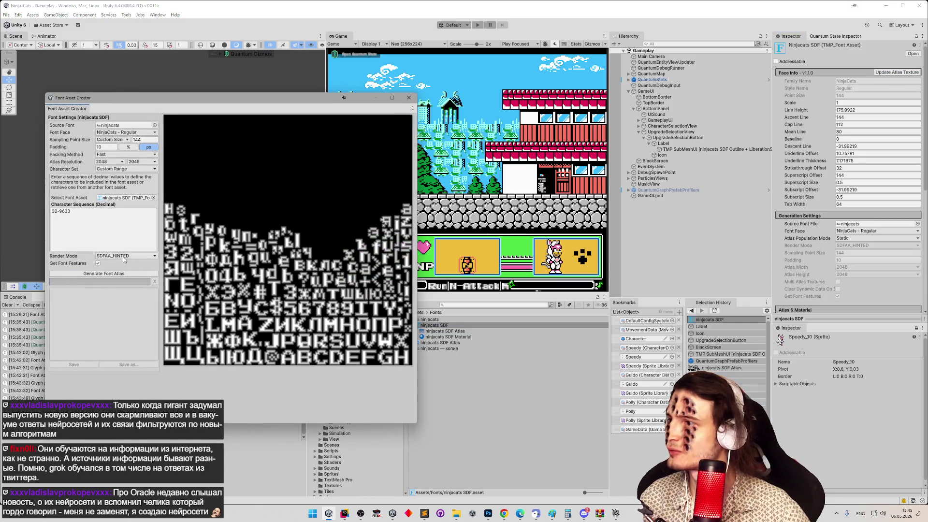
pyautogui.click(124, 258)
pyautogui.click(137, 296)
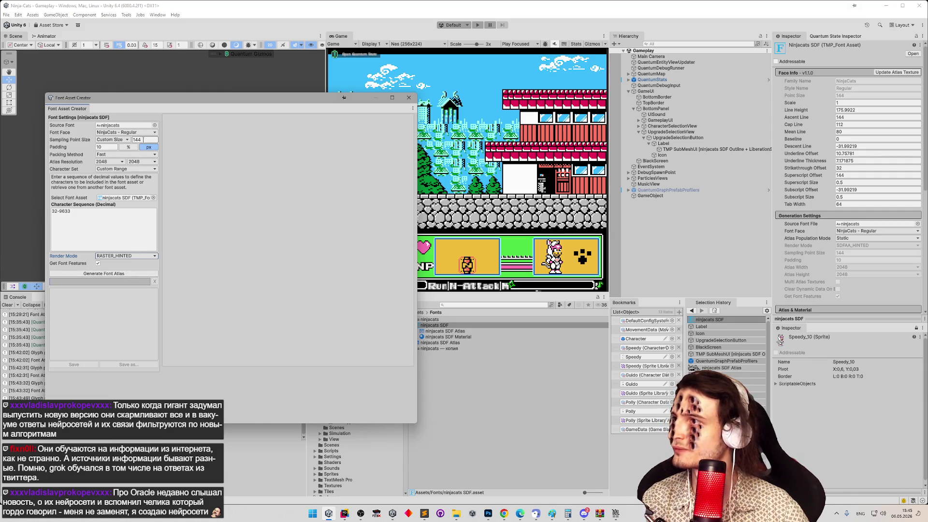
pyautogui.click(145, 139)
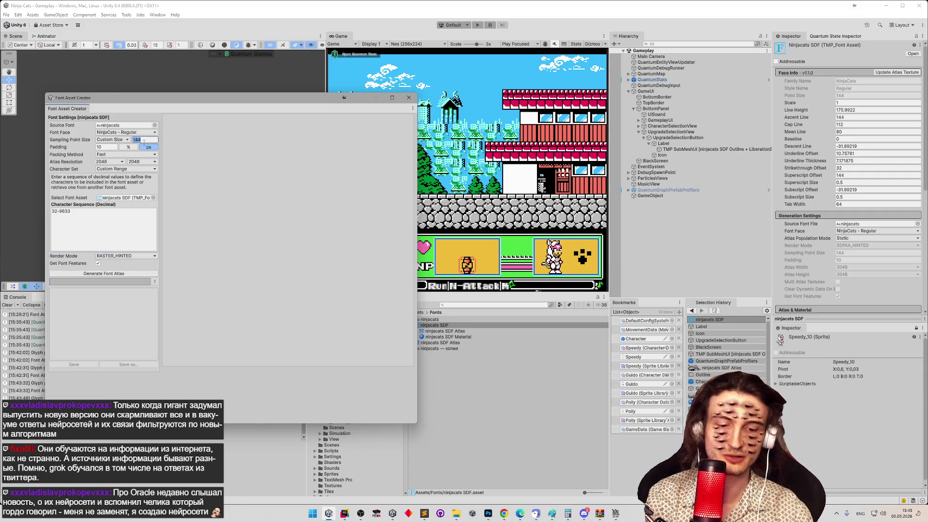
pyautogui.click(148, 147)
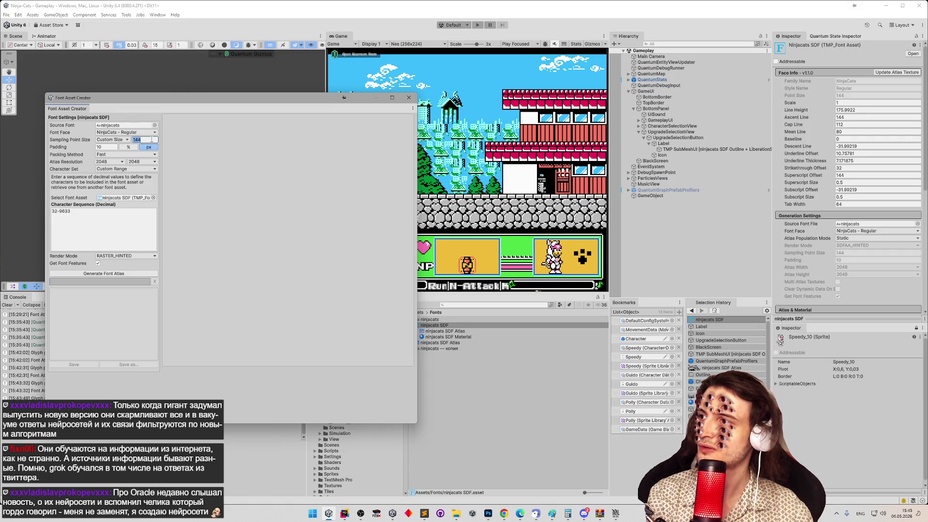
pyautogui.write('36')
pyautogui.click(106, 274)
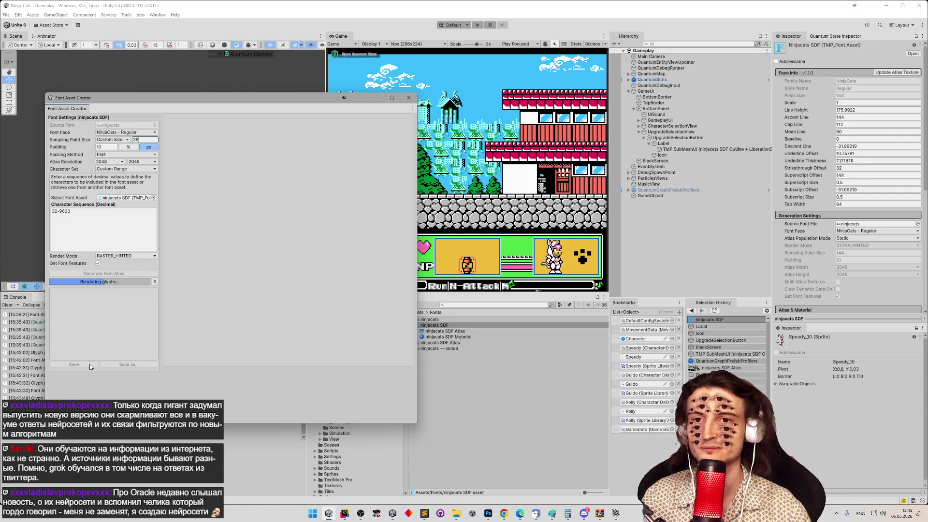
# Regenerate the atlas with padding 5 at 1024 × 1024 resolution.
pyautogui.click(104, 147)
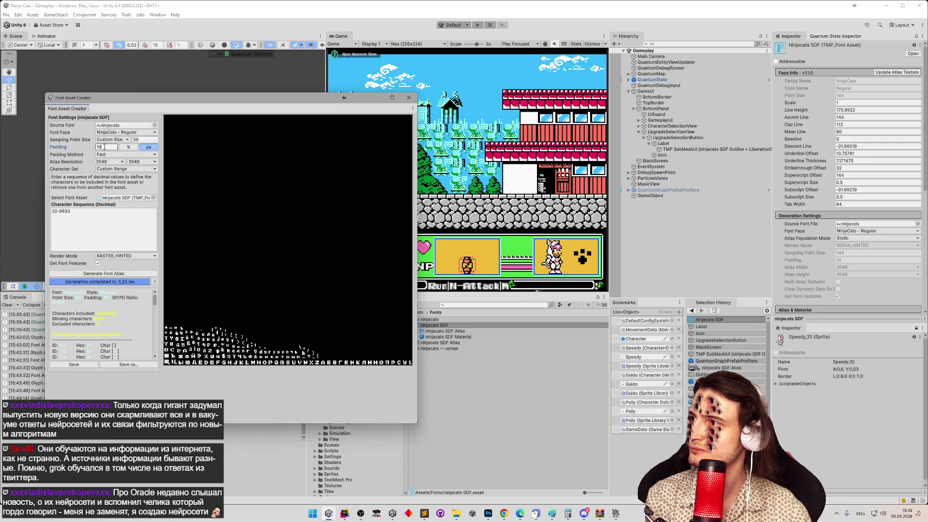
pyautogui.write('5')
pyautogui.click(111, 162)
pyautogui.click(112, 217)
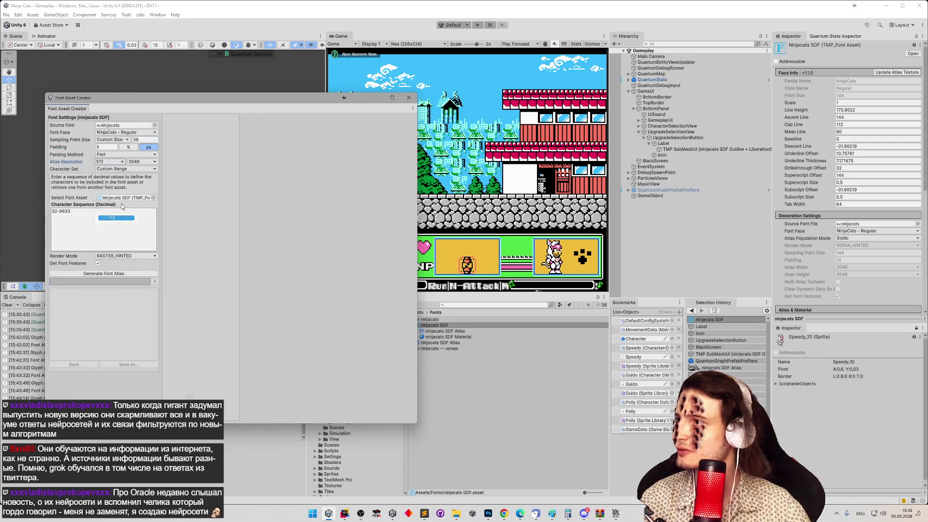
pyautogui.click(112, 225)
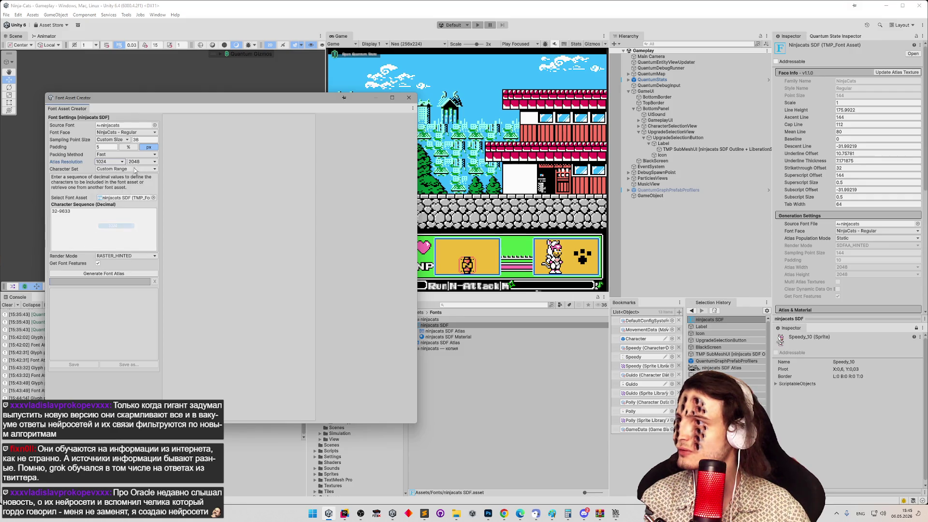
pyautogui.click(141, 162)
pyautogui.click(145, 226)
pyautogui.click(112, 274)
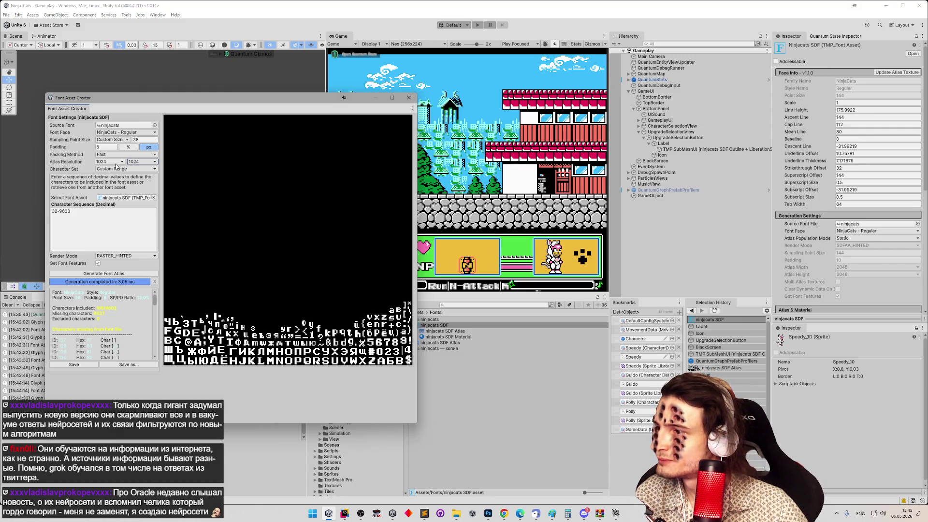
# Regenerate the ninjacats font atlas at sampling point size 72 and save it into the font asset.
pyautogui.click(134, 140)
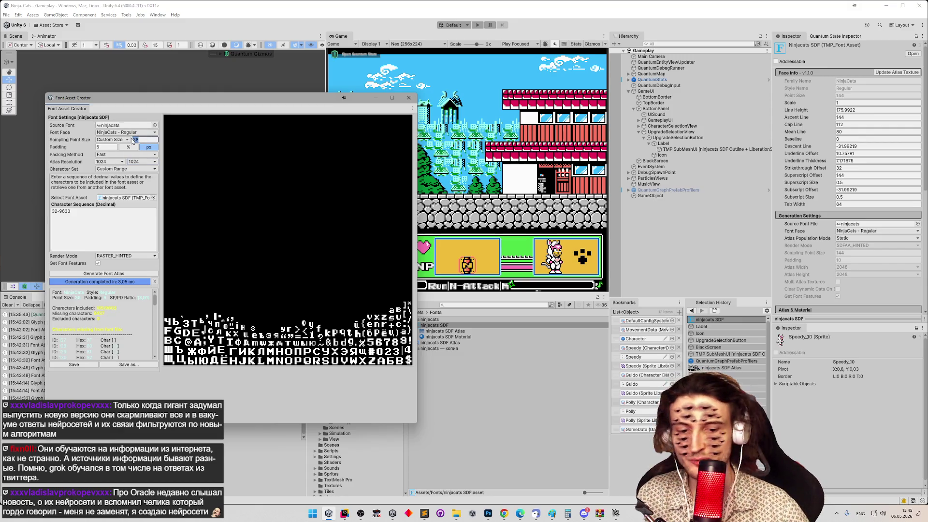
pyautogui.write('72')
pyautogui.click(125, 273)
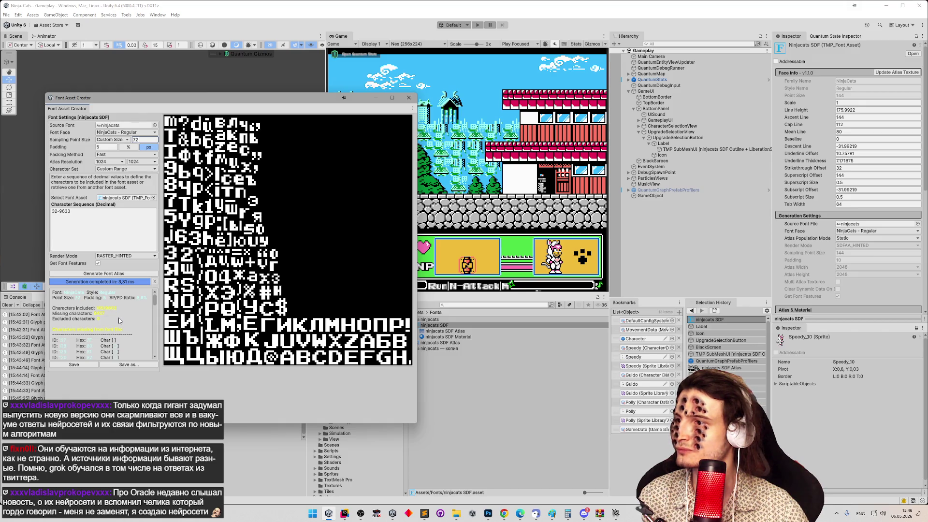
pyautogui.click(64, 366)
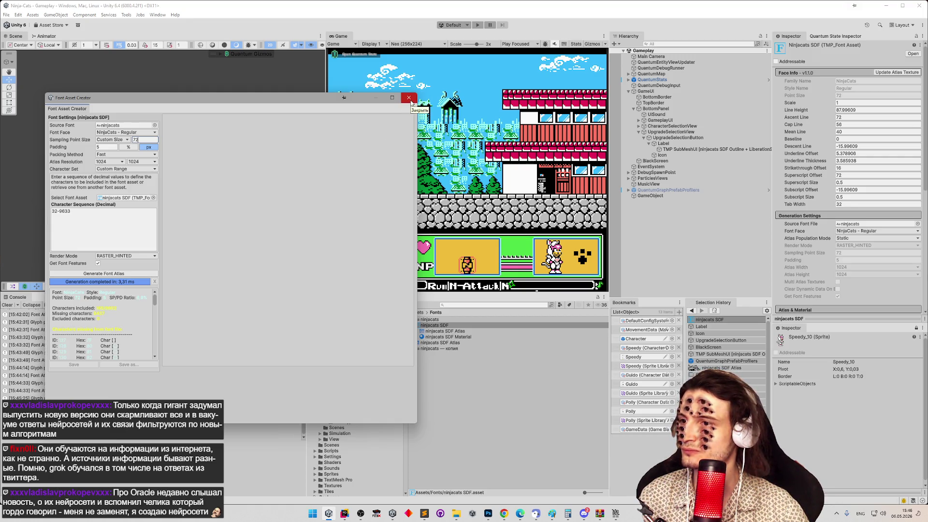
pyautogui.moveTo(306, 102)
pyautogui.mouseDown()
pyautogui.moveTo(431, 428)
pyautogui.moveTo(294, 89)
pyautogui.moveTo(404, 361)
pyautogui.mouseUp()
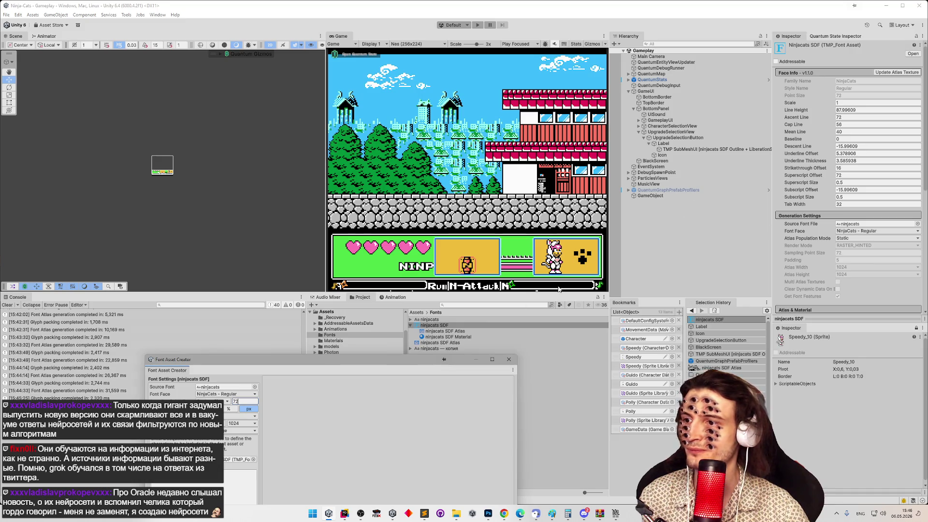
pyautogui.click(675, 144)
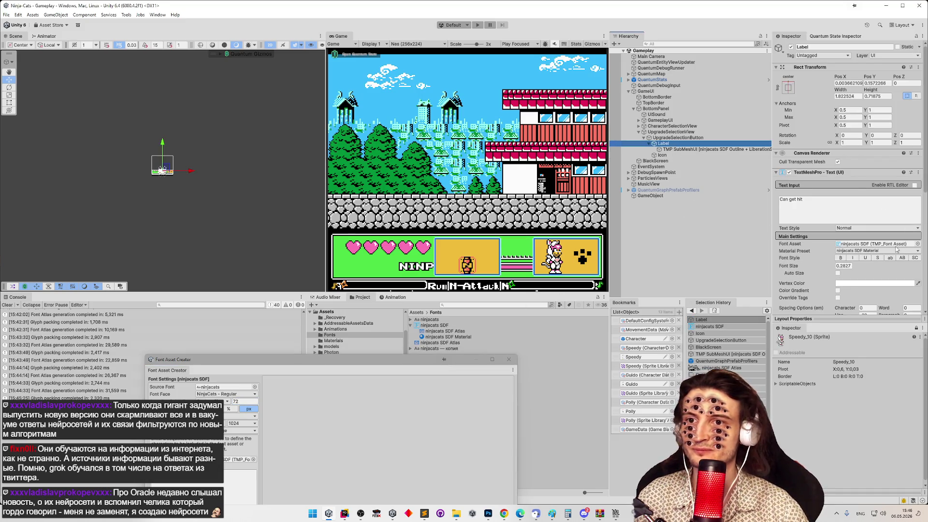
pyautogui.moveTo(926, 202); pyautogui.dragTo(907, 316)
pyautogui.scroll(4, 904, 303)
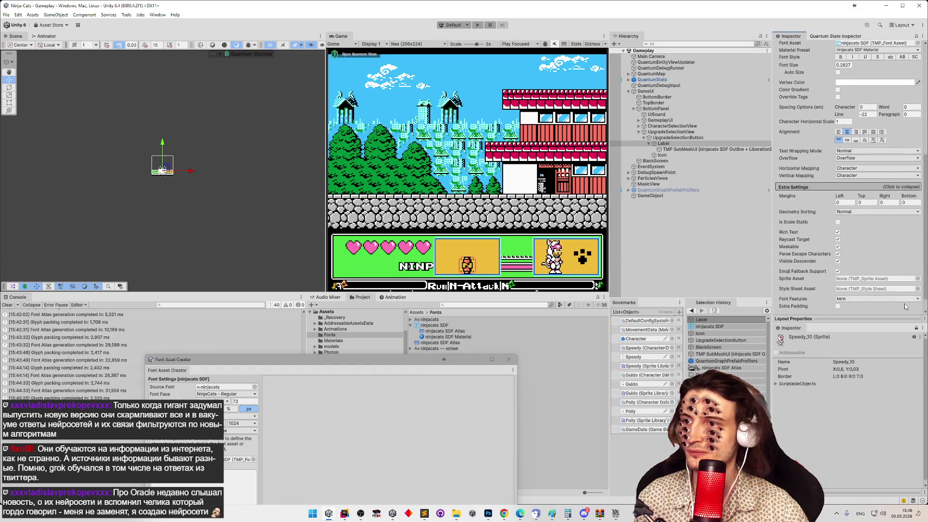
pyautogui.scroll(8, 904, 280)
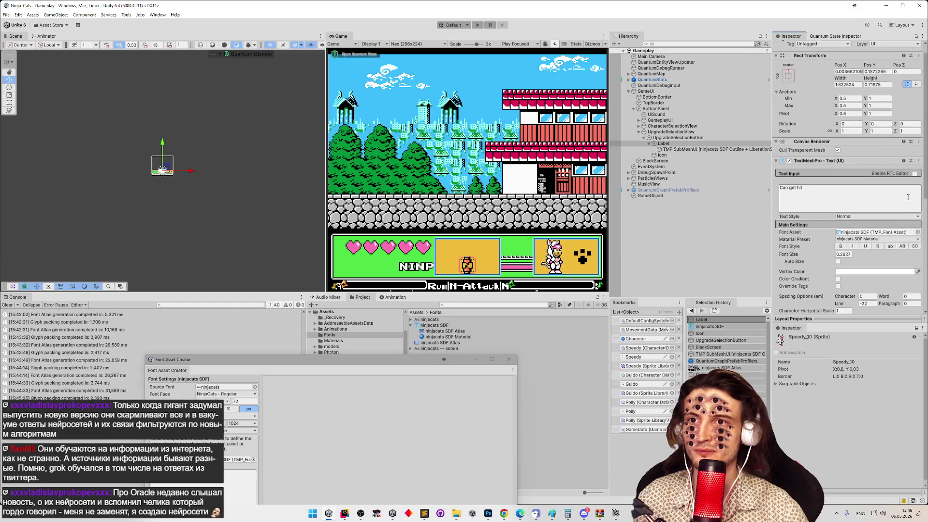
pyautogui.click(883, 239)
pyautogui.click(883, 247)
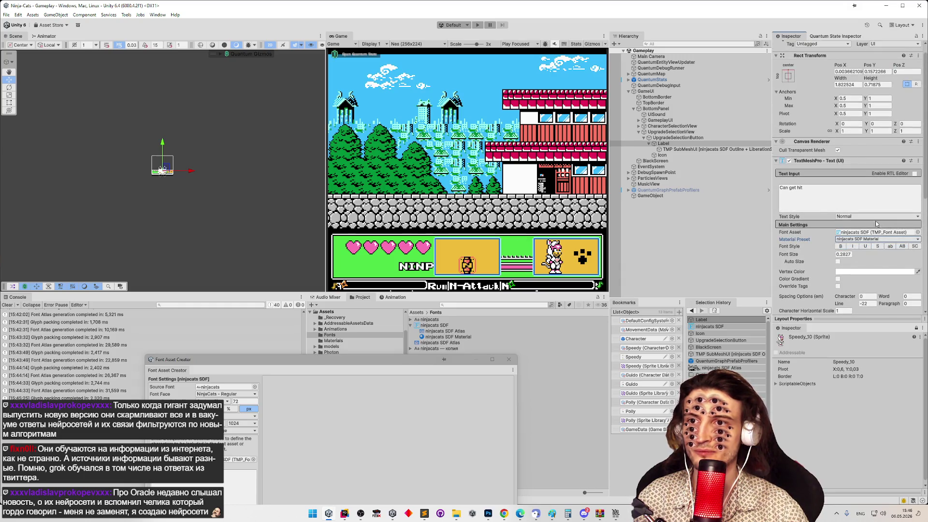
pyautogui.doubleClick(663, 143)
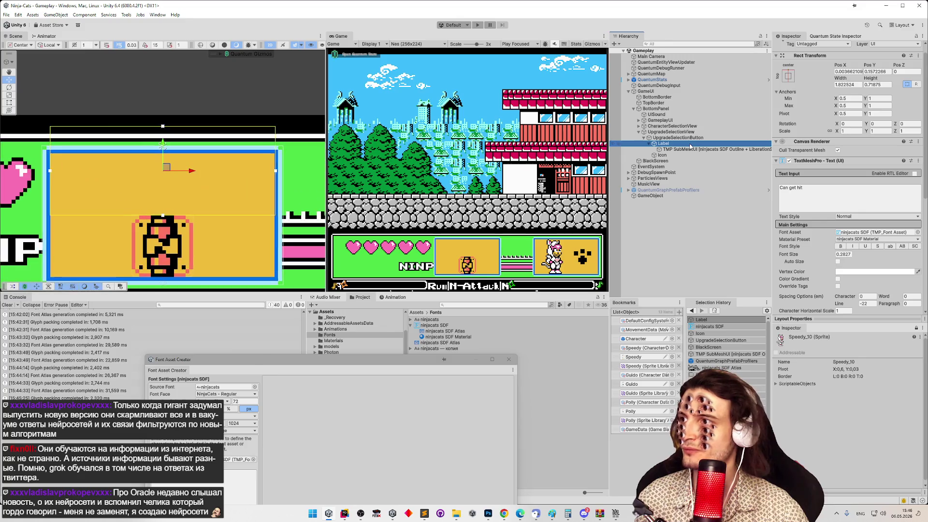
pyautogui.click(854, 207)
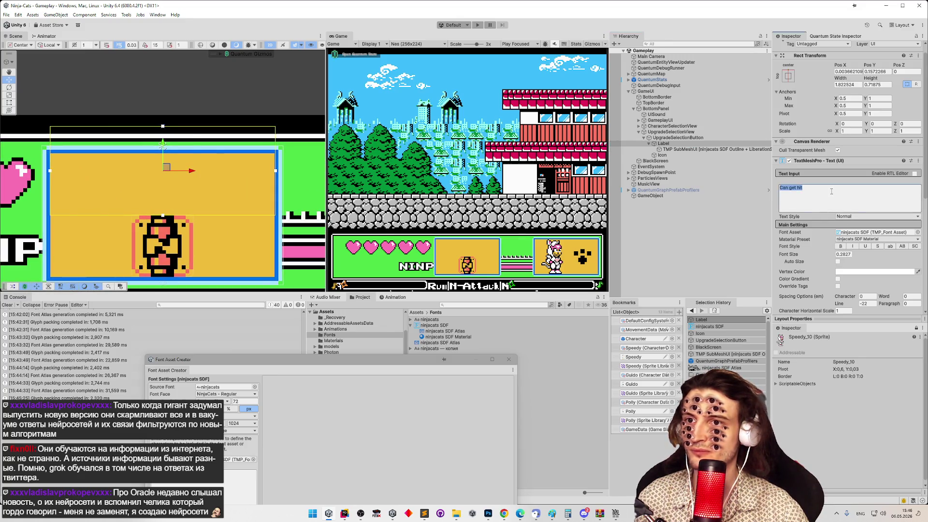
pyautogui.write('asdsaasd')
pyautogui.hotkey('ctrl', 'z')
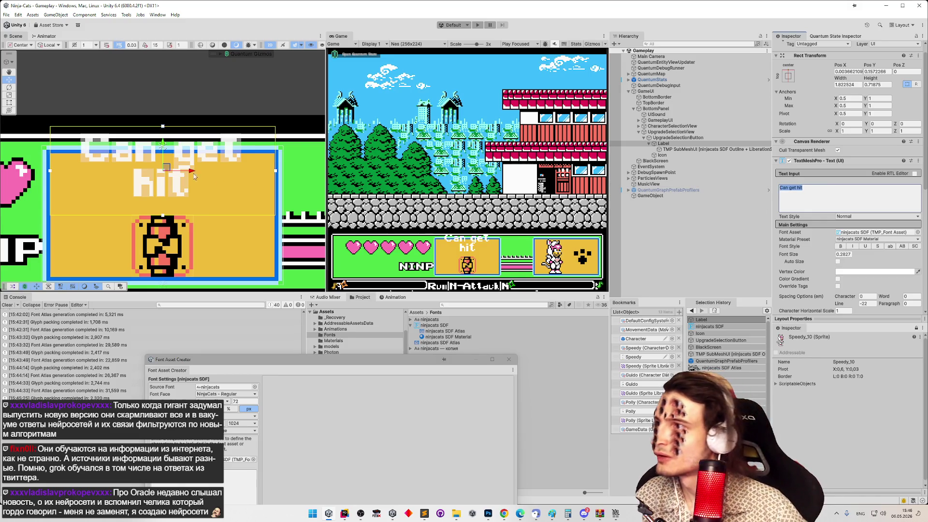
pyautogui.scroll(3, 195, 176)
pyautogui.scroll(-5, 278, 168)
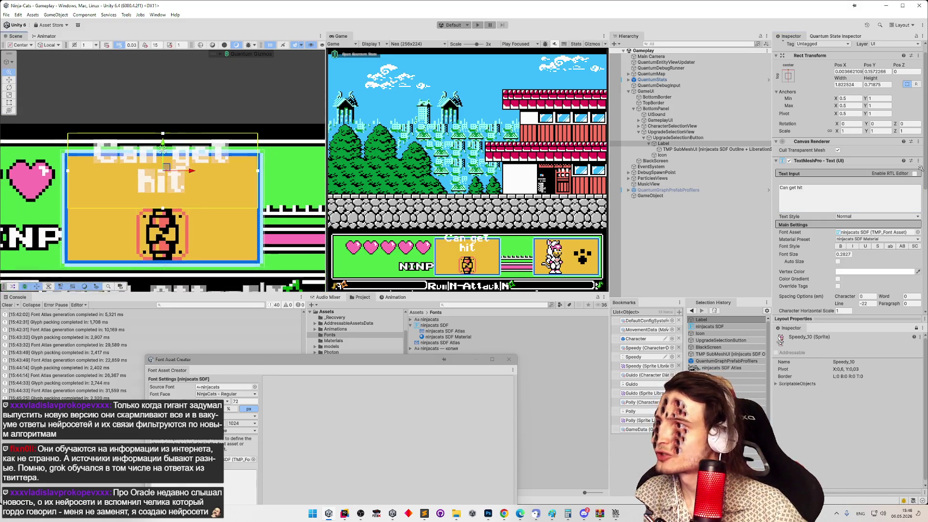
# On the ninjacats SDF Material, leave outline thickness at 0 and lower face Dilate to -1.
pyautogui.click(445, 338)
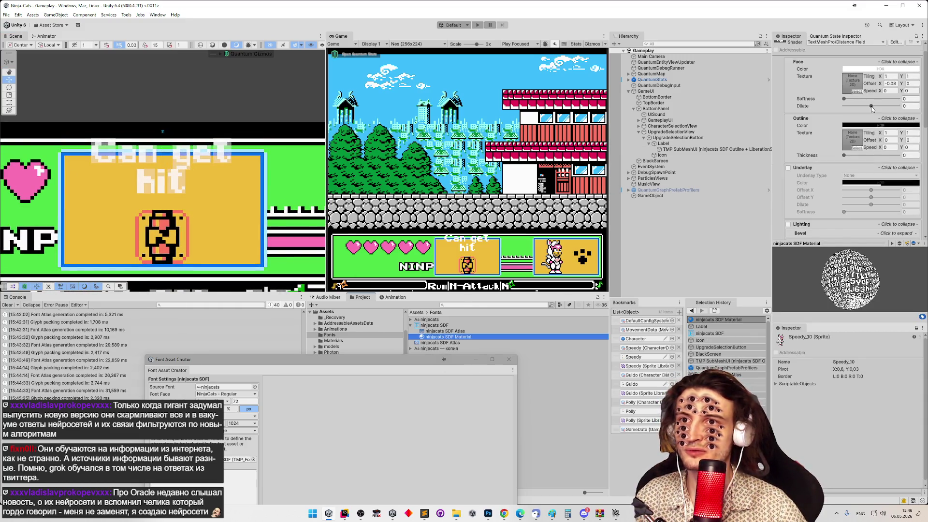
pyautogui.click(872, 106)
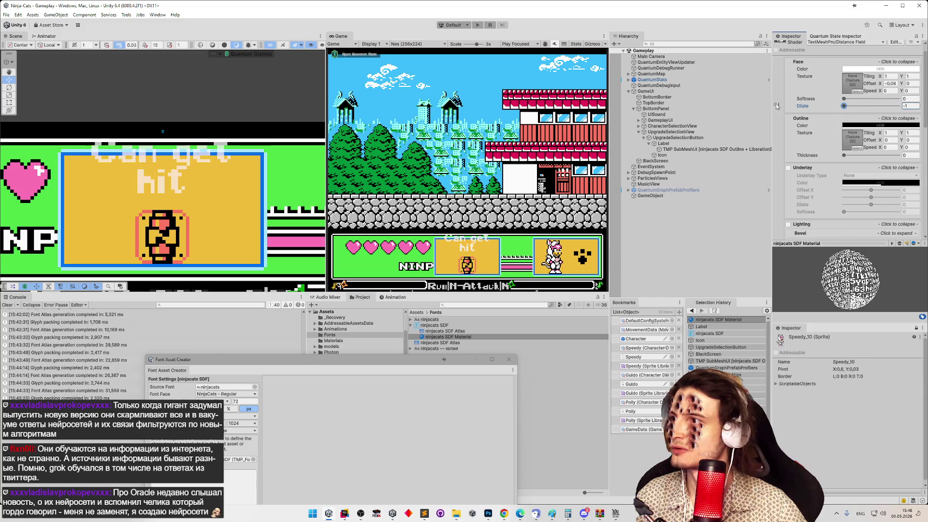
pyautogui.click(845, 99)
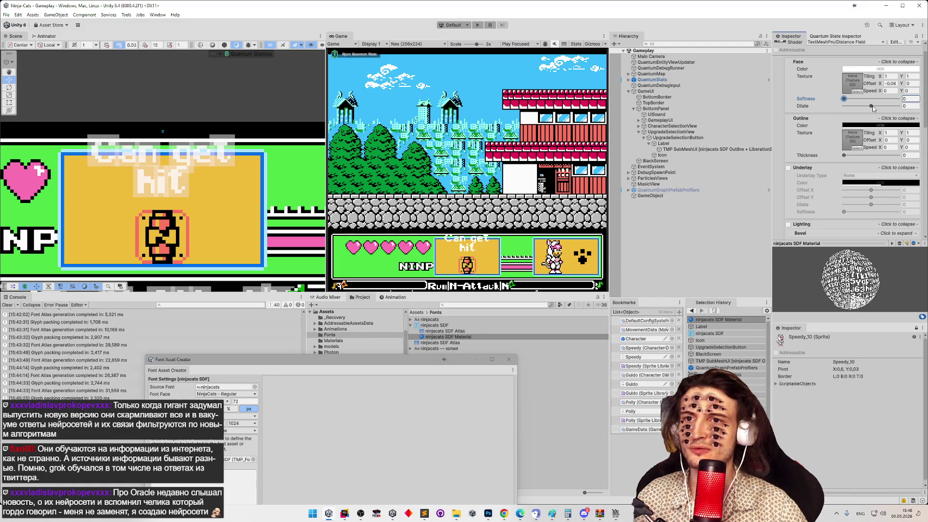
pyautogui.moveTo(845, 155); pyautogui.dragTo(874, 155)
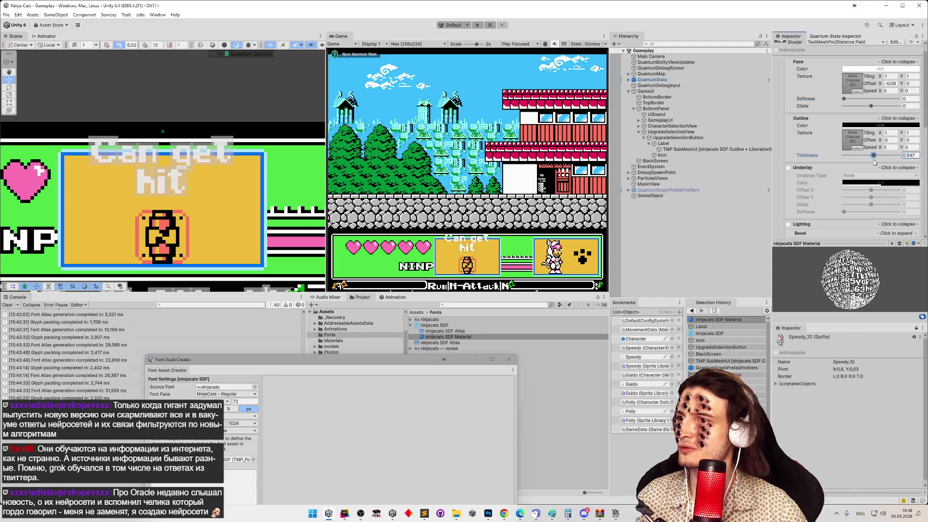
pyautogui.hotkey('ctrl', 'z')
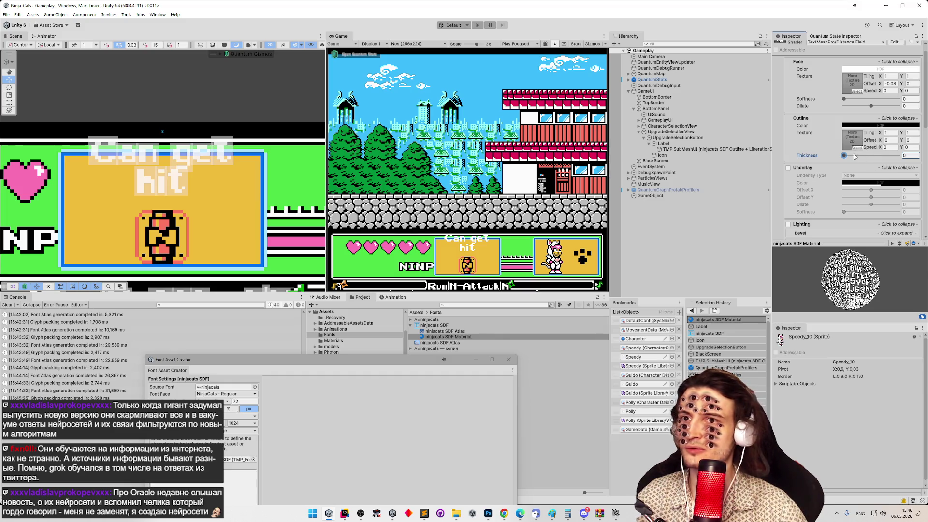
pyautogui.moveTo(872, 106); pyautogui.dragTo(806, 106)
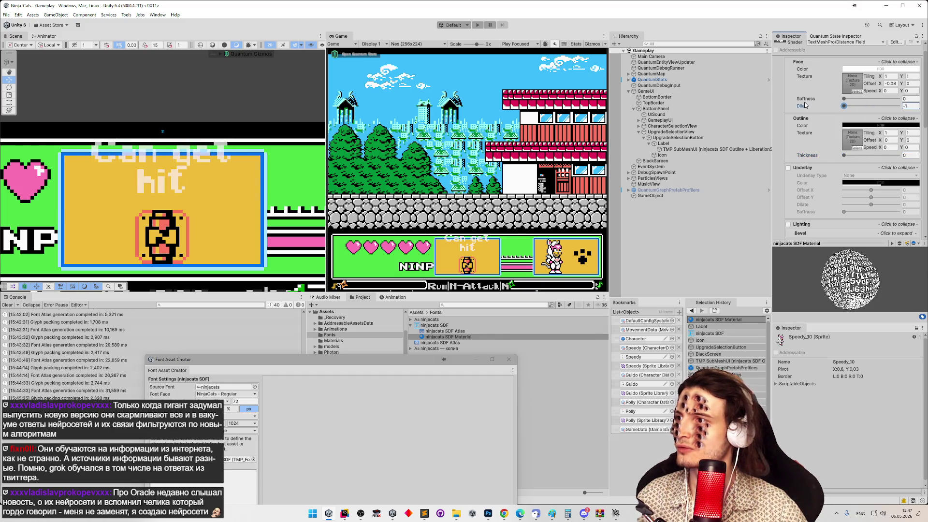
# Start the game in Play mode to check the thinner letters.
pyautogui.click(844, 99)
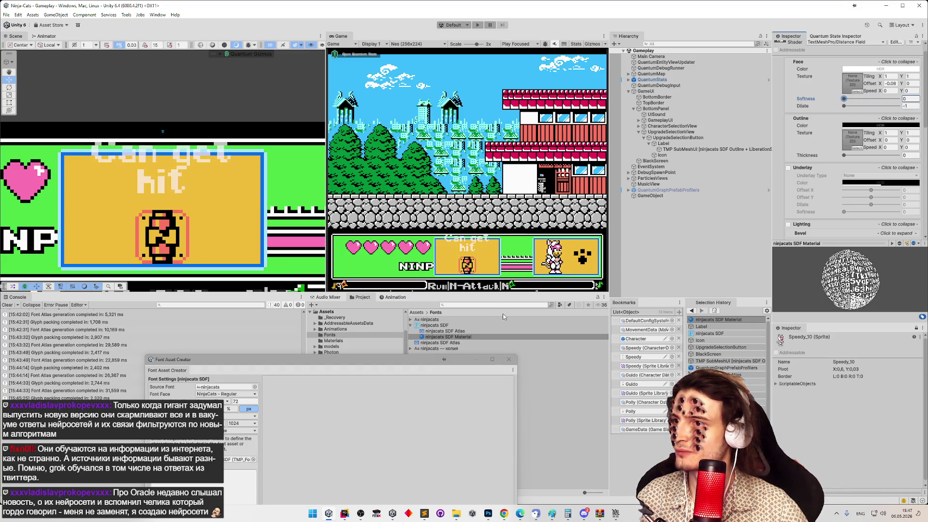
pyautogui.click(510, 194)
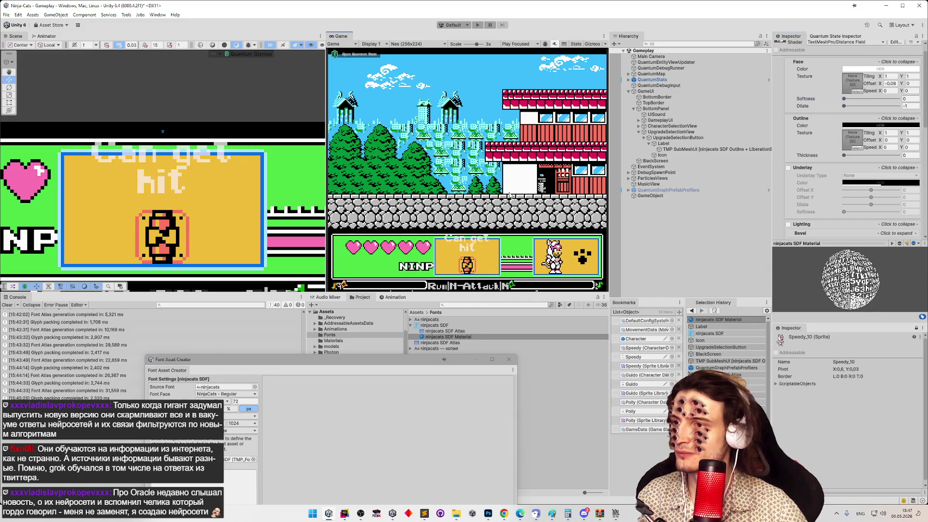
pyautogui.hotkey('ctrl', 'p')
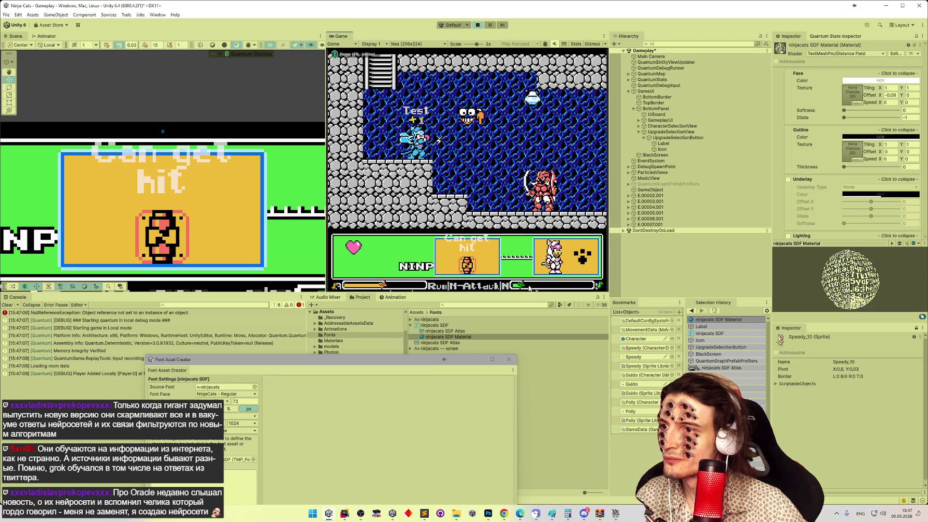
# Move the player left and right, then stop Play mode.
pyautogui.press('Left')
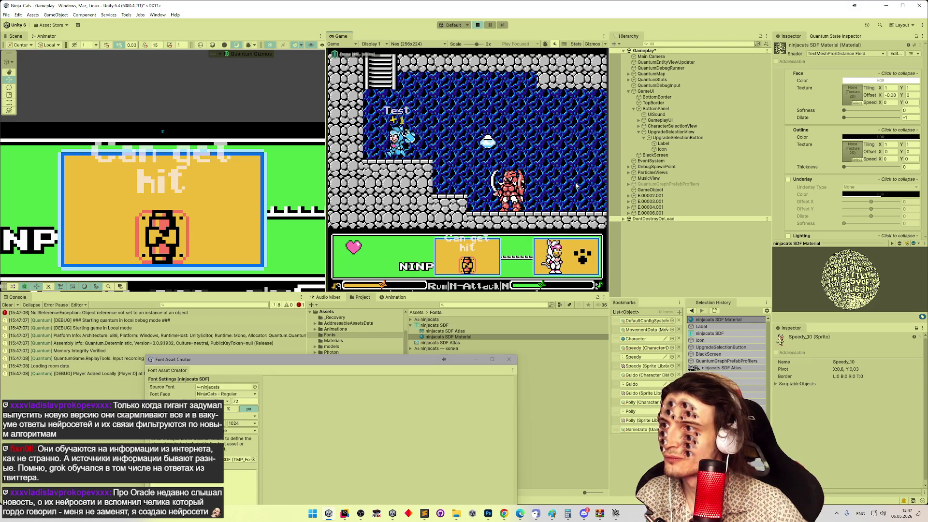
pyautogui.press('Right')
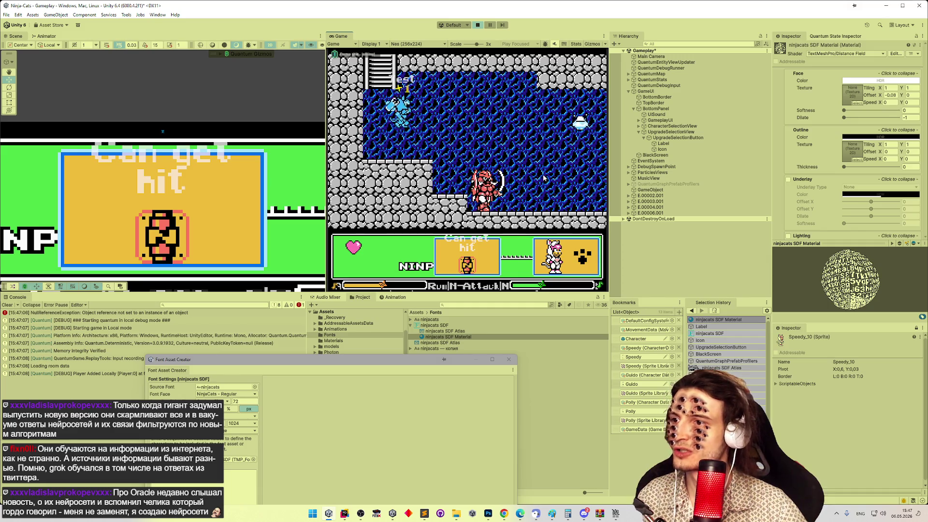
pyautogui.hotkey('ctrl', 'p')
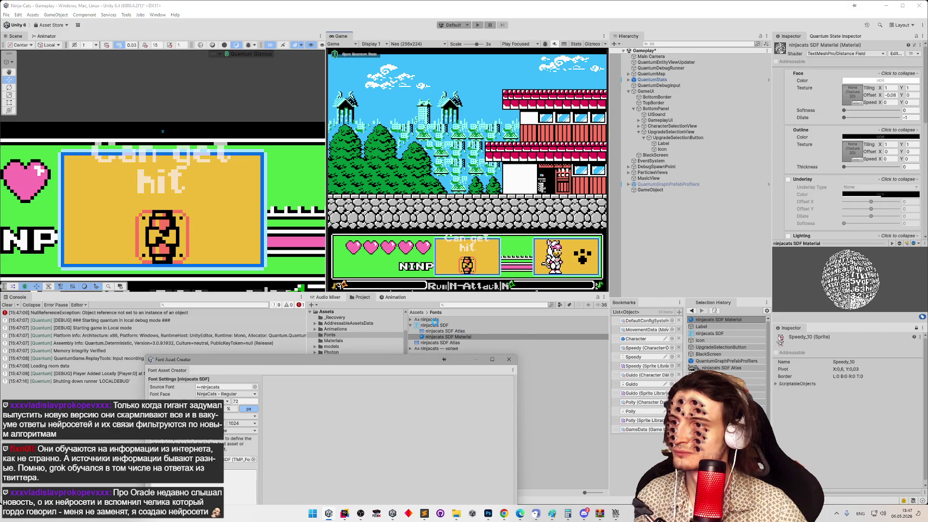
# Reopen the ninjacats SDF font asset in the Font Asset Creator, then close it.
pyautogui.click(509, 360)
pyautogui.click(435, 326)
pyautogui.doubleClick(434, 326)
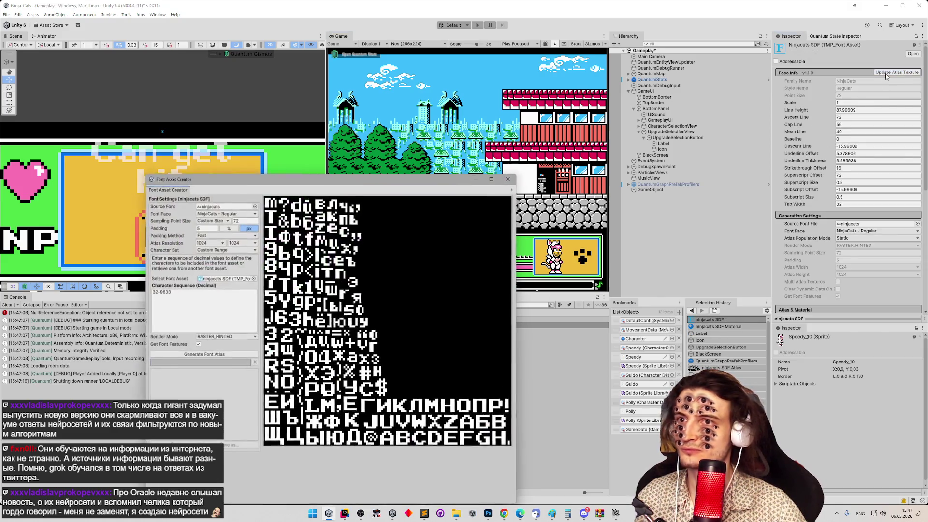
pyautogui.moveTo(368, 180)
pyautogui.mouseDown()
pyautogui.moveTo(205, 143)
pyautogui.moveTo(220, 134)
pyautogui.mouseUp()
pyautogui.click(361, 132)
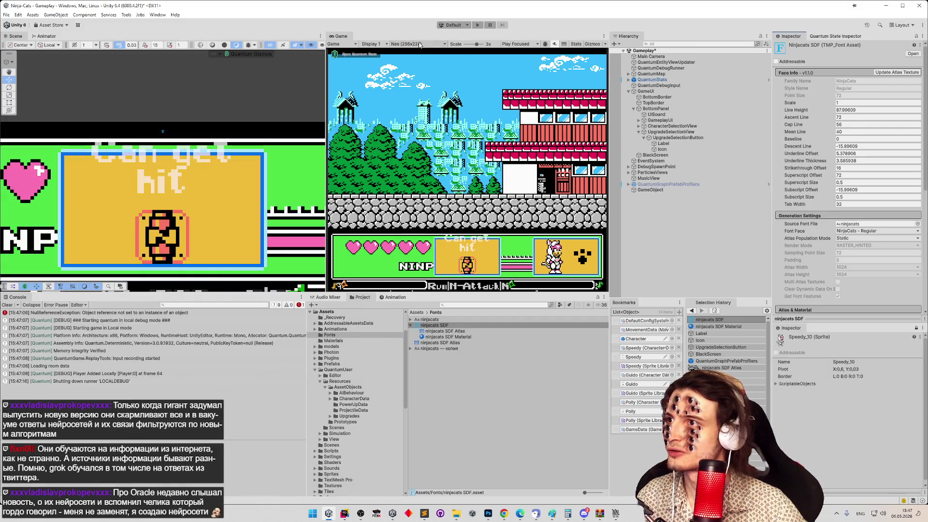
# Switch the Game view to 1024x896 and back to Nes 256x224, then return to the browser.
pyautogui.click(418, 43)
pyautogui.click(419, 179)
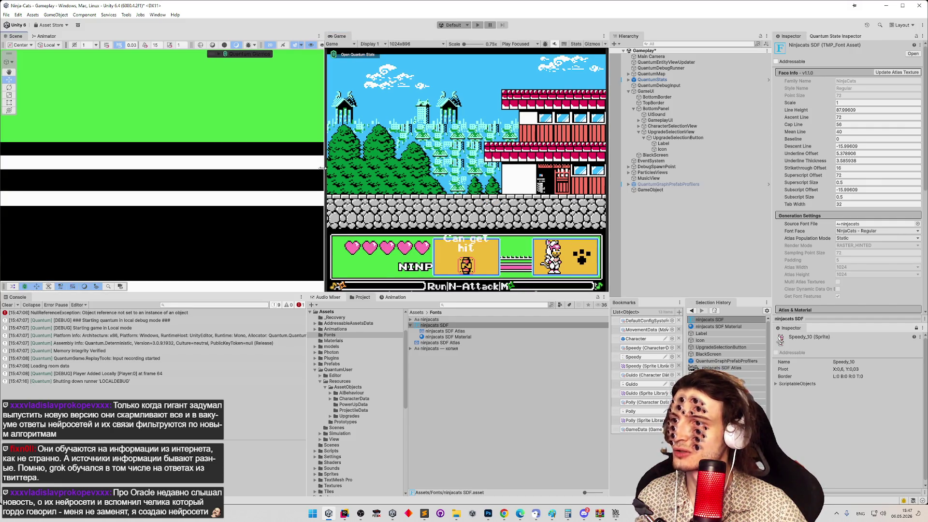
pyautogui.click(419, 44)
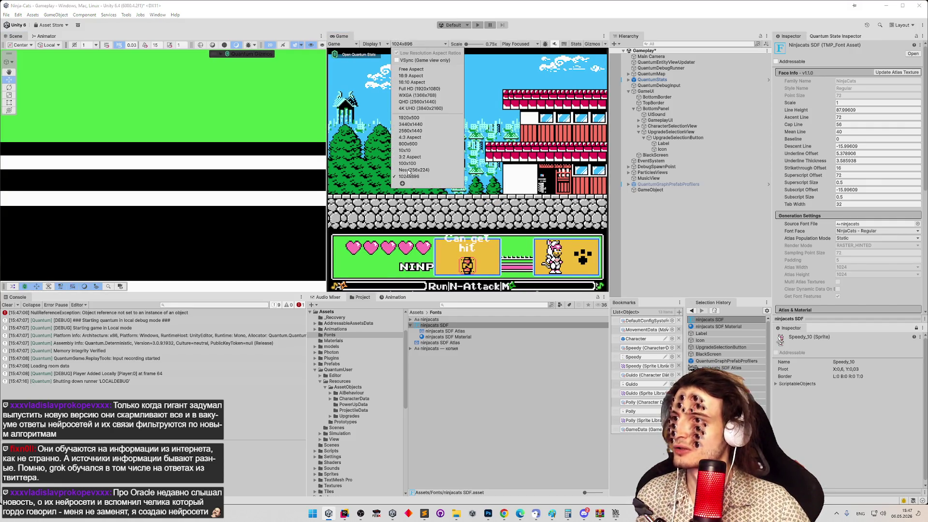
pyautogui.click(411, 153)
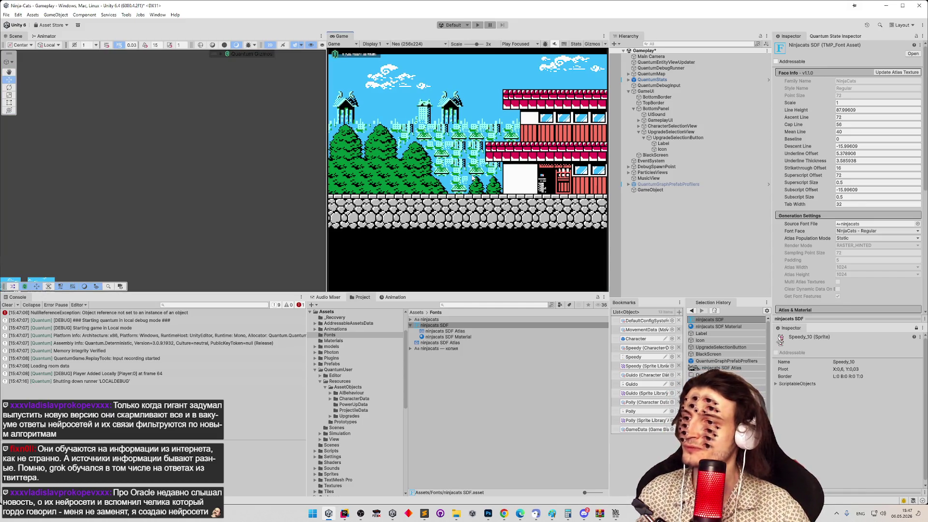
pyautogui.click(504, 513)
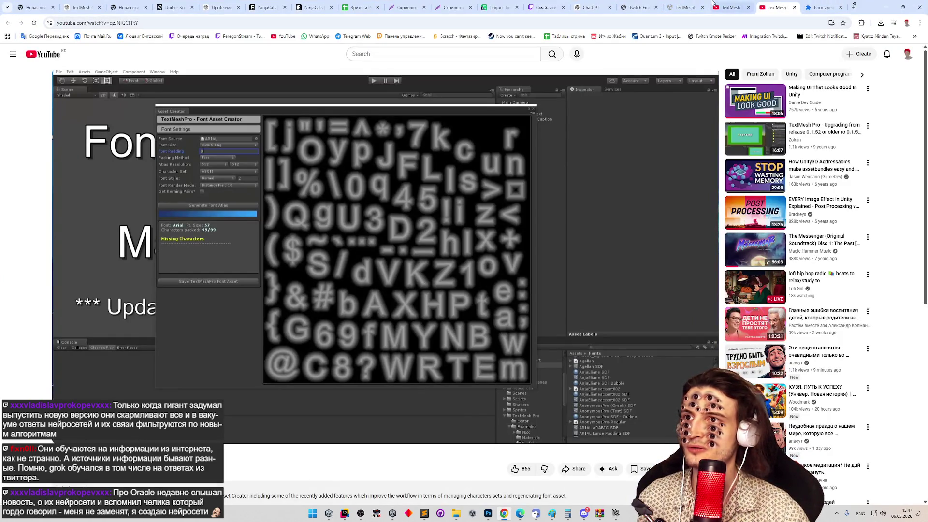
# Look through the browser tabs and menu, then go to Grok from the bookmarks.
pyautogui.click(588, 5)
pyautogui.click(626, 5)
pyautogui.click(594, 4)
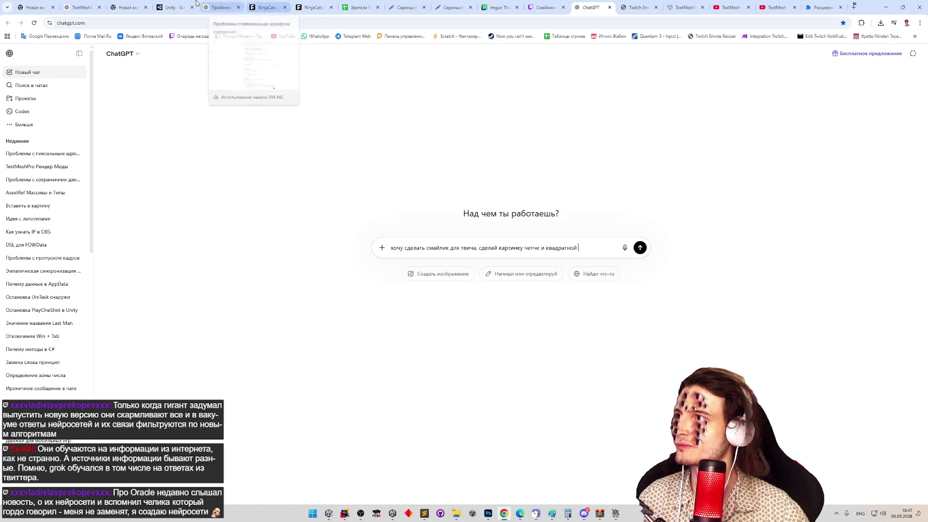
pyautogui.click(921, 22)
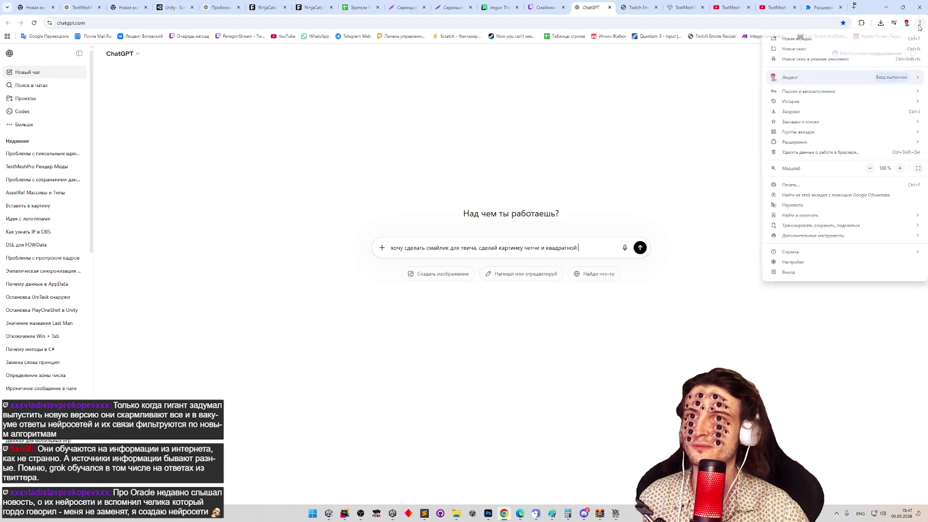
pyautogui.moveTo(784, 104)
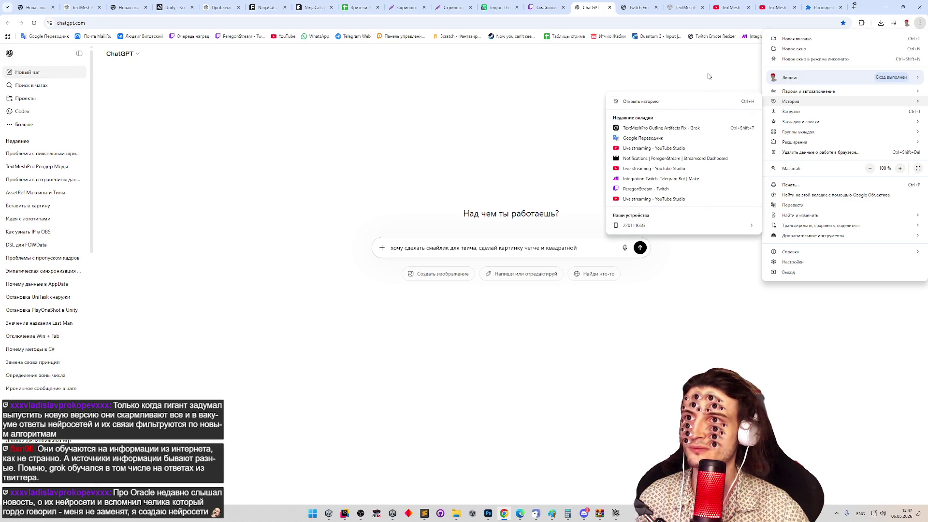
pyautogui.click(799, 30)
pyautogui.click(914, 36)
pyautogui.click(815, 92)
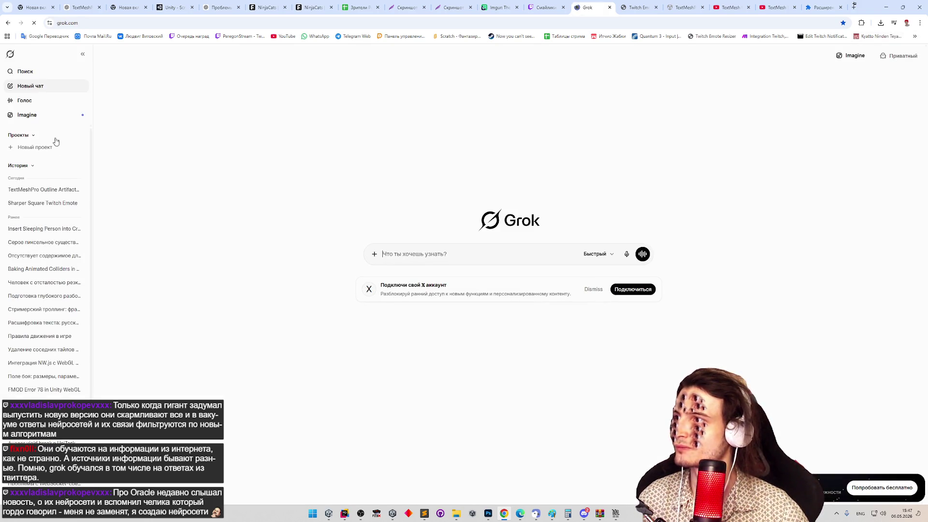
# Open the TextMeshPro outline artifacts chat, enlarge its font atlas screenshot, and return to Unity.
pyautogui.click(62, 189)
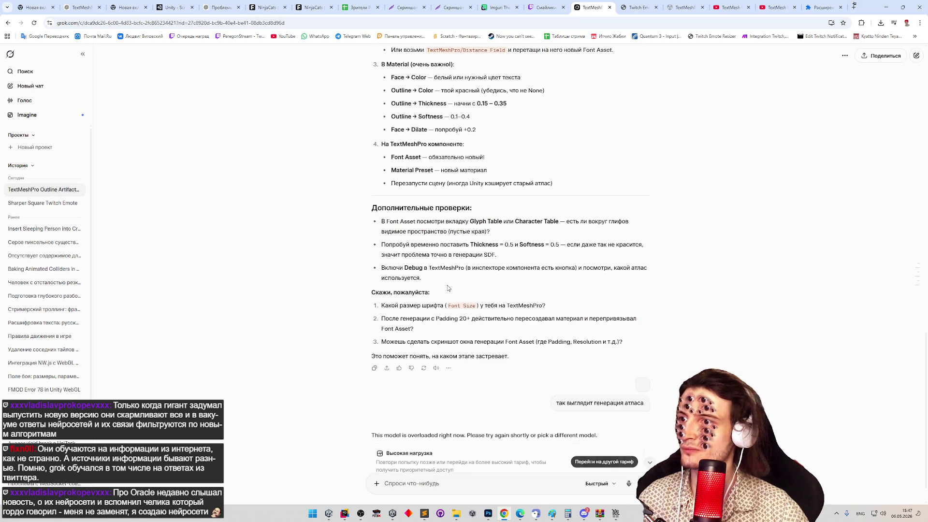
pyautogui.click(644, 349)
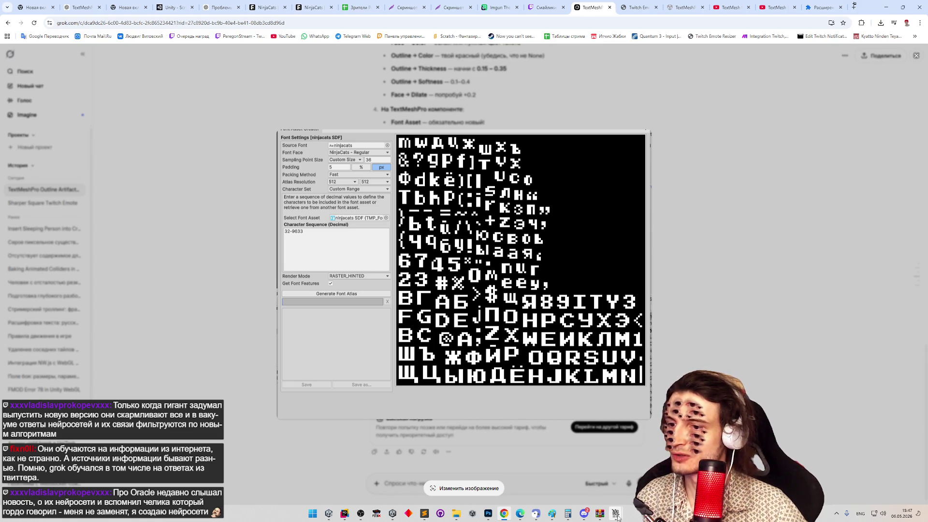
pyautogui.moveTo(617, 517)
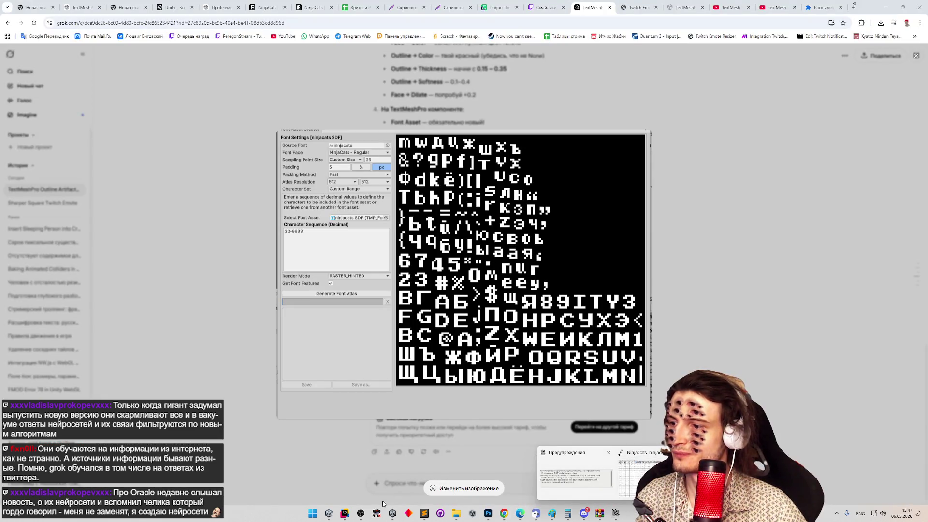
pyautogui.click(328, 513)
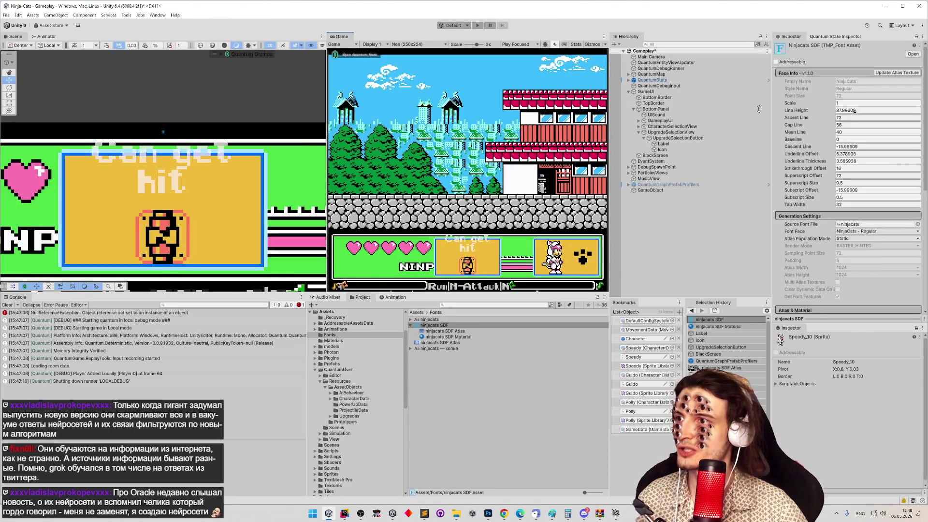
# Shrink and reposition the Unity window to see the atlas screenshot and the font generator.
pyautogui.doubleClick(484, 6)
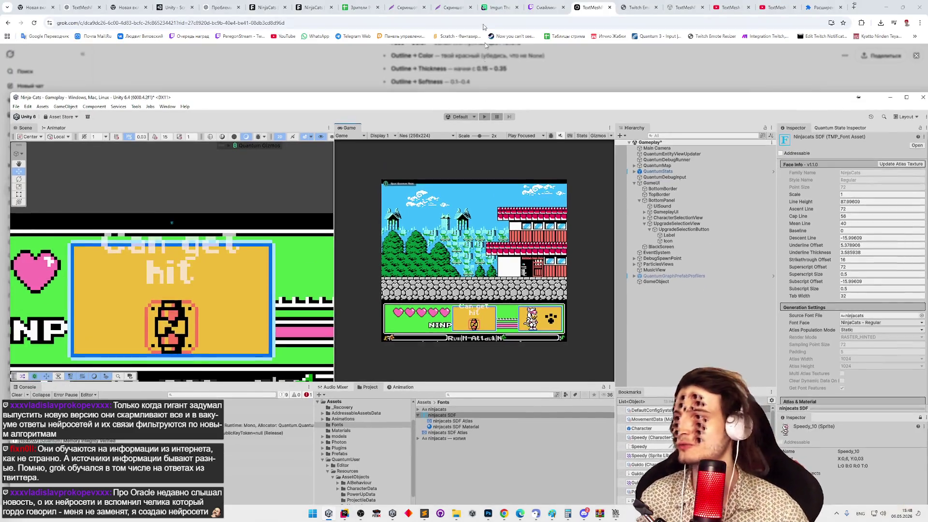
pyautogui.moveTo(485, 97)
pyautogui.mouseDown()
pyautogui.moveTo(483, 4)
pyautogui.moveTo(526, 425)
pyautogui.moveTo(527, 99)
pyautogui.mouseUp()
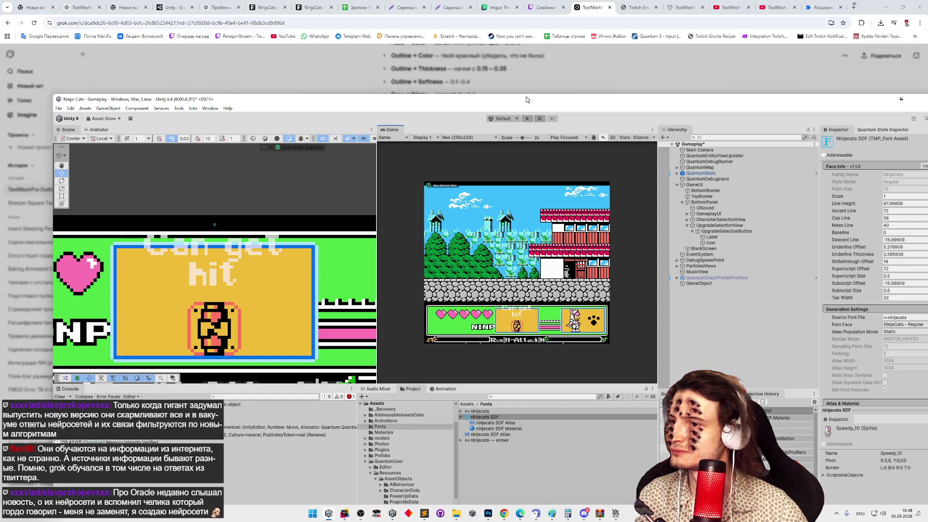
pyautogui.moveTo(527, 99)
pyautogui.mouseDown()
pyautogui.moveTo(530, 273)
pyautogui.moveTo(498, 91)
pyautogui.moveTo(497, 287)
pyautogui.moveTo(496, 191)
pyautogui.moveTo(471, 111)
pyautogui.moveTo(409, 110)
pyautogui.moveTo(349, 129)
pyautogui.mouseUp()
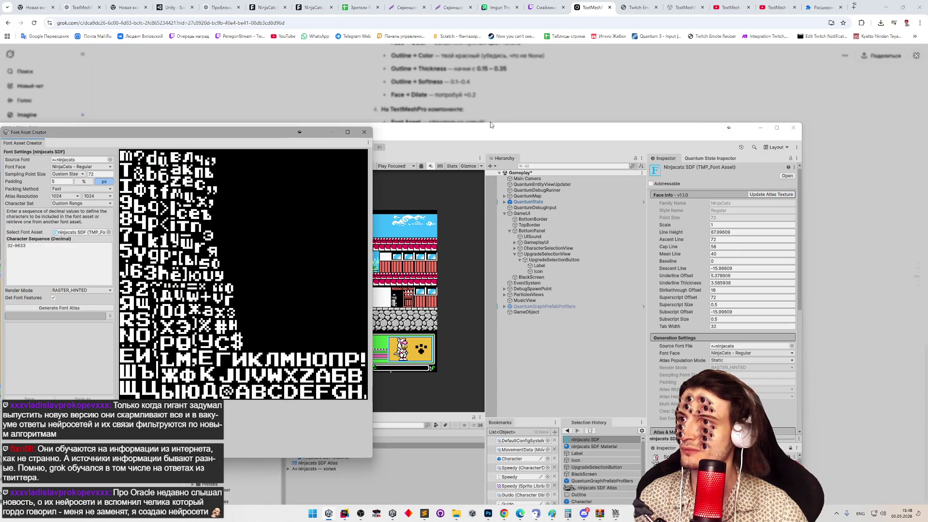
pyautogui.moveTo(491, 125); pyautogui.dragTo(520, 376)
pyautogui.moveTo(200, 134)
pyautogui.mouseDown()
pyautogui.moveTo(746, 113)
pyautogui.moveTo(668, 103)
pyautogui.mouseUp()
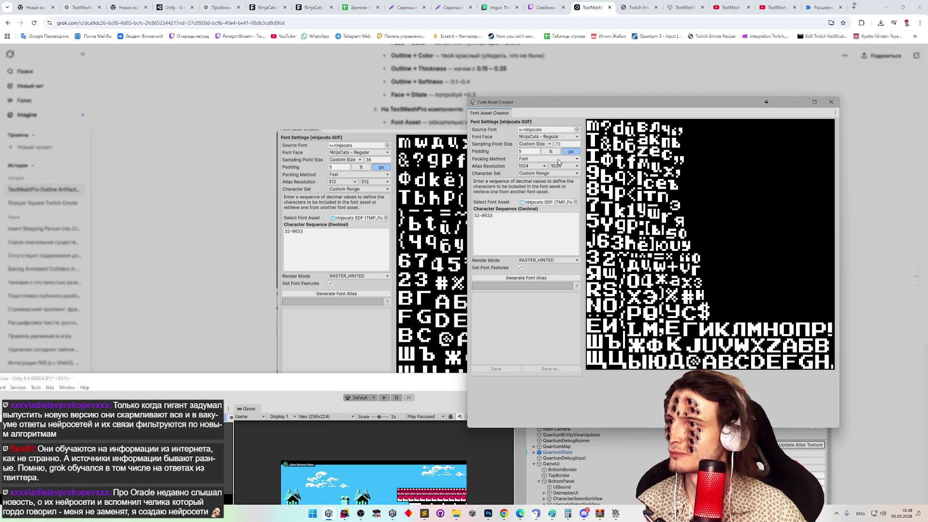
# Regenerate the atlas at sampling size 36 with 512×512 resolution, save it, and close the generator.
pyautogui.click(566, 144)
pyautogui.write('36')
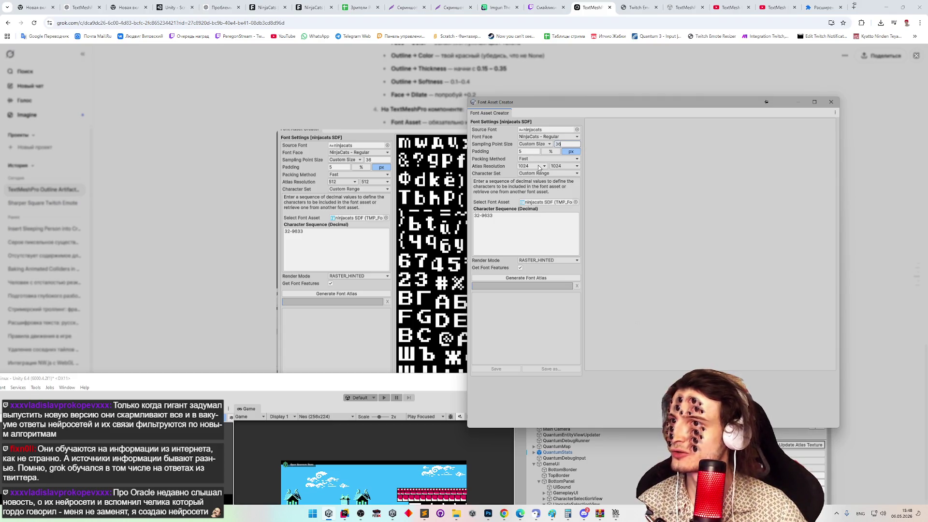
pyautogui.click(540, 166)
pyautogui.click(536, 222)
pyautogui.click(563, 166)
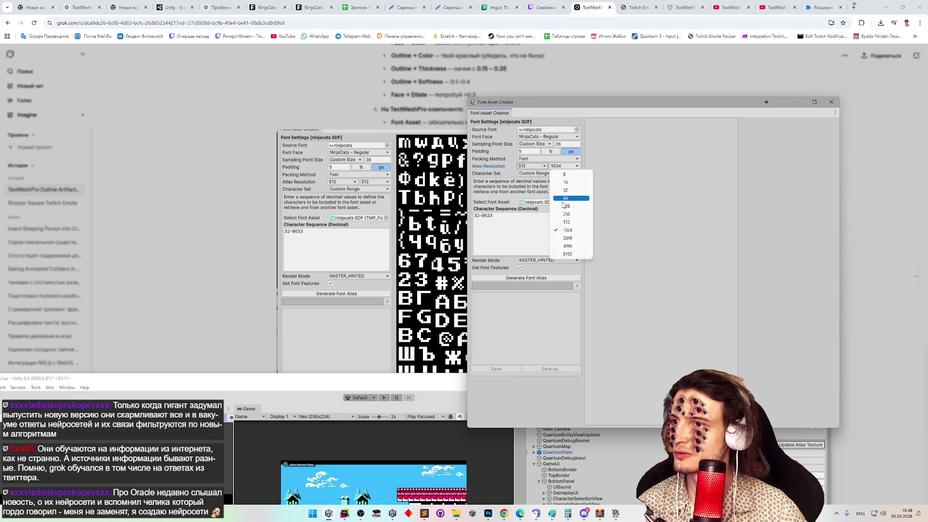
pyautogui.click(562, 222)
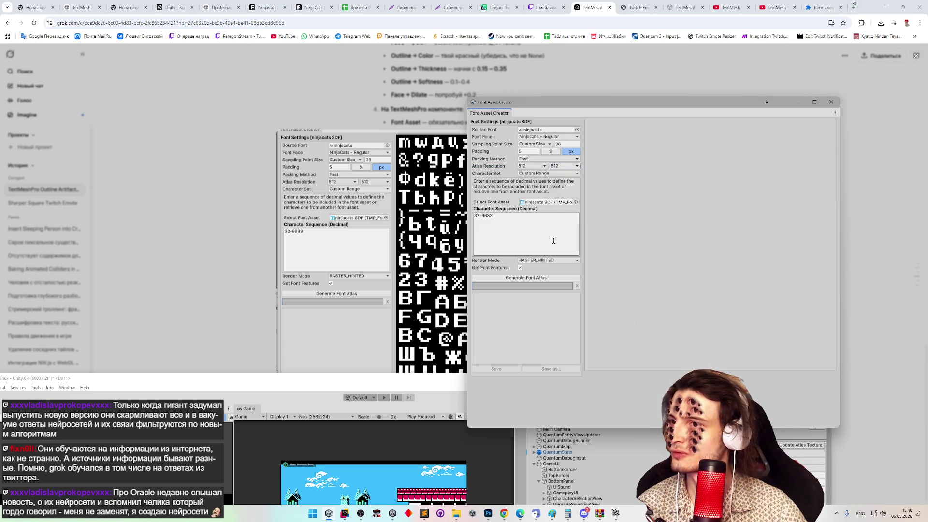
pyautogui.click(542, 279)
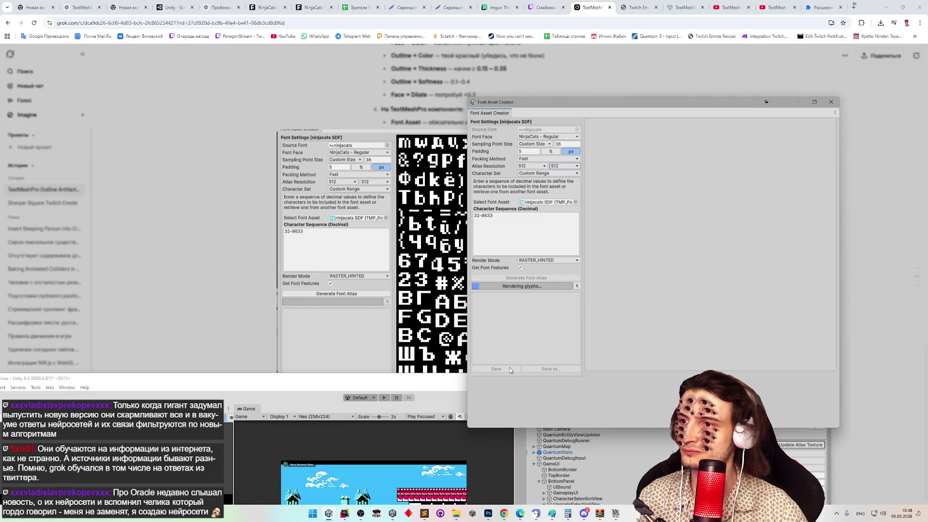
pyautogui.click(510, 371)
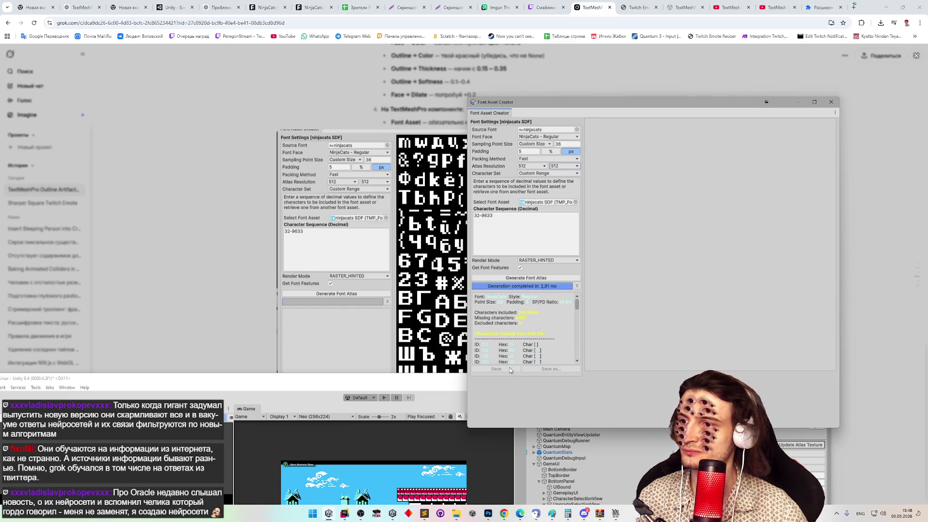
pyautogui.click(831, 105)
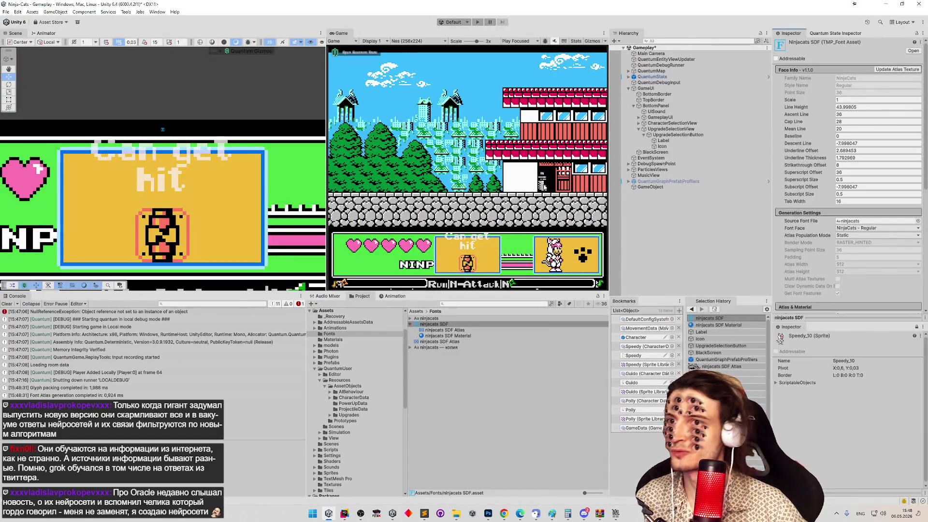
# Select the Can get hit Label and inspect its vertex colour setting.
pyautogui.click(665, 140)
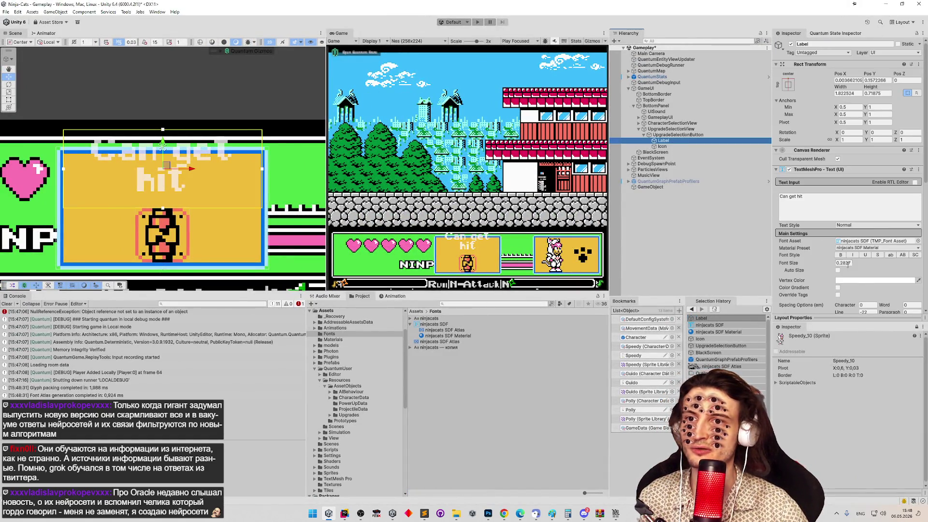
pyautogui.click(844, 281)
pyautogui.moveTo(902, 368)
pyautogui.mouseDown()
pyautogui.moveTo(823, 369)
pyautogui.moveTo(919, 368)
pyautogui.mouseUp()
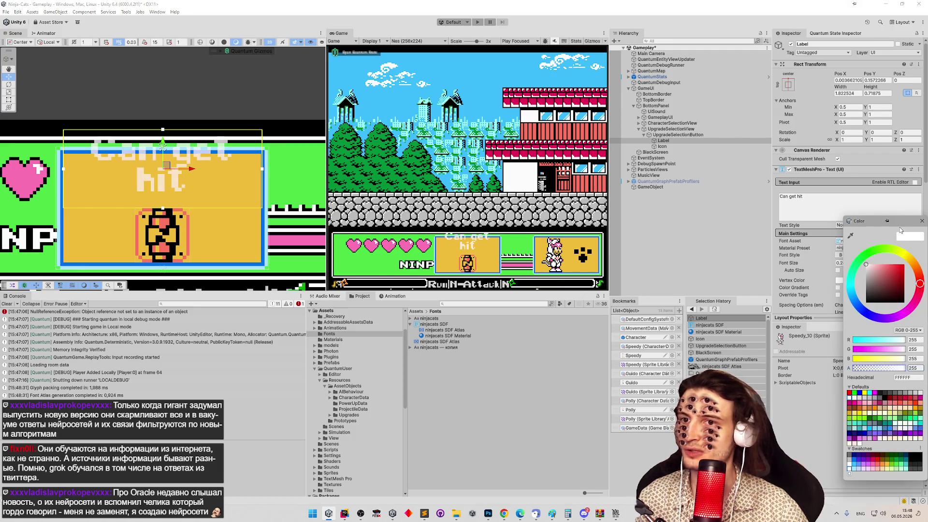
pyautogui.click(922, 221)
# Set the ninjacats SDF Material's face Dilate back to 0, then switch to the browser.
pyautogui.click(445, 330)
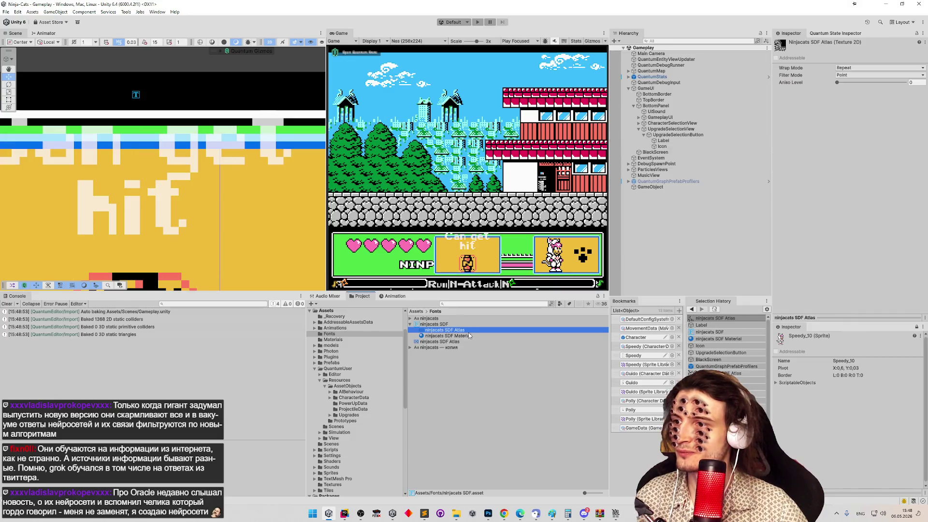
pyautogui.click(470, 336)
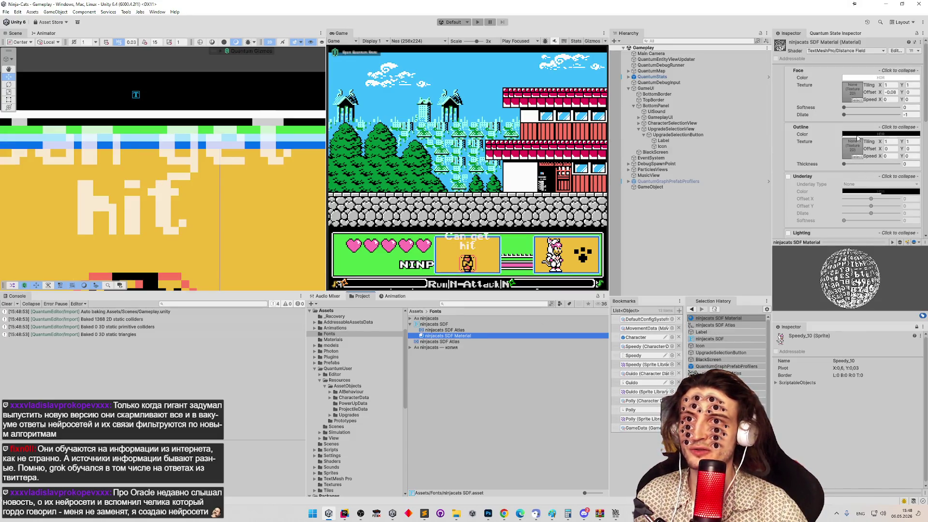
pyautogui.moveTo(845, 116)
pyautogui.mouseDown()
pyautogui.moveTo(898, 119)
pyautogui.moveTo(880, 119)
pyautogui.mouseUp()
pyautogui.click(910, 115)
pyautogui.write('0')
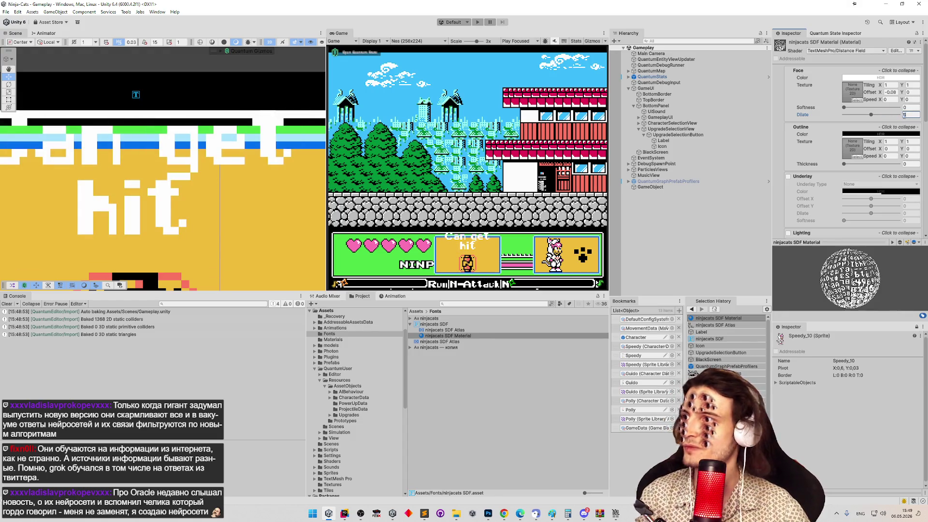
pyautogui.click(433, 166)
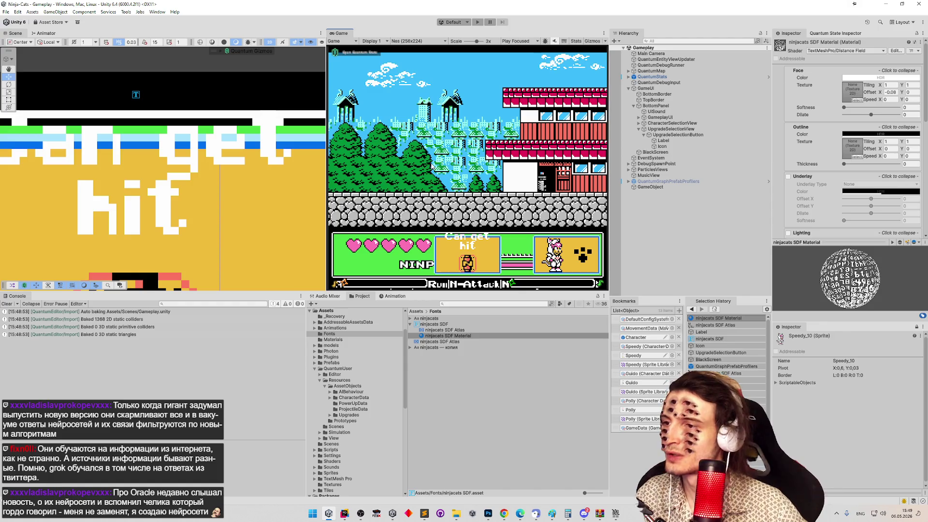
pyautogui.click(505, 513)
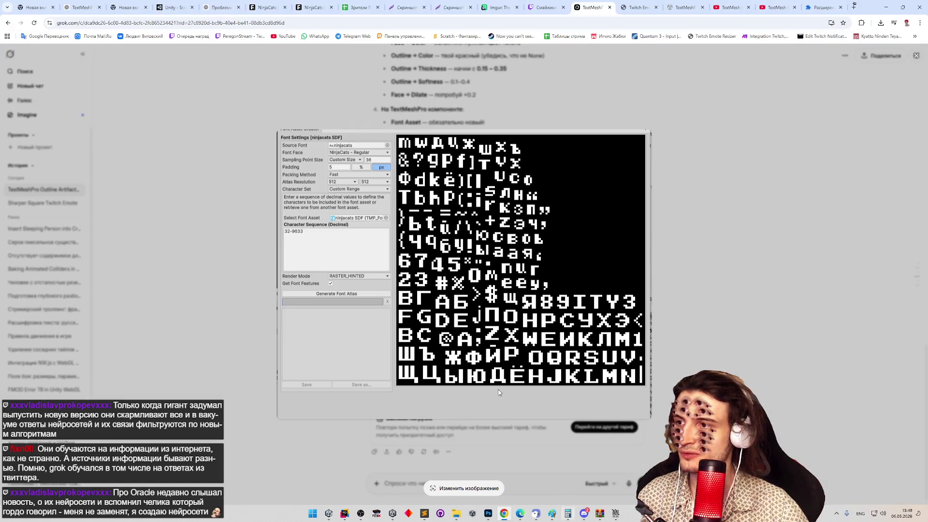
# Close the atlas screenshot and open the Metroid trilogy video from the YouTube home page.
pyautogui.click(285, 65)
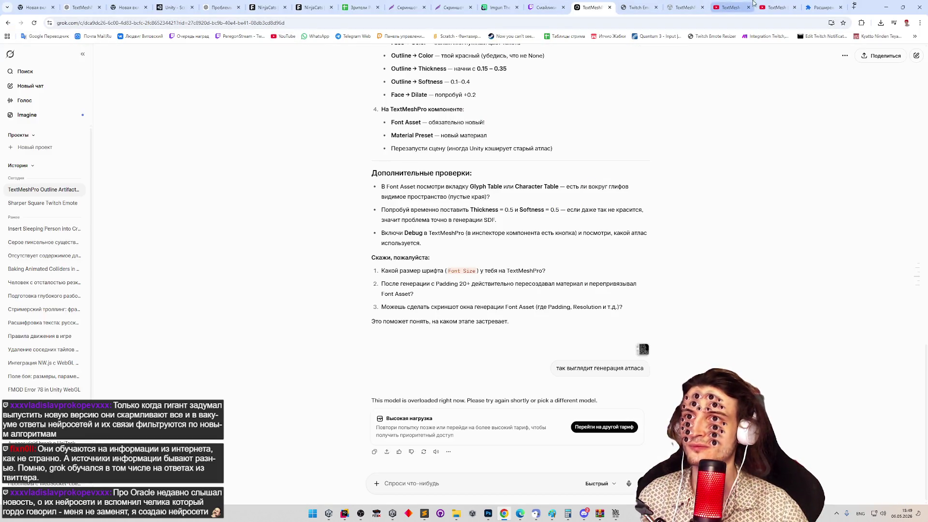
pyautogui.click(776, 7)
pyautogui.click(287, 37)
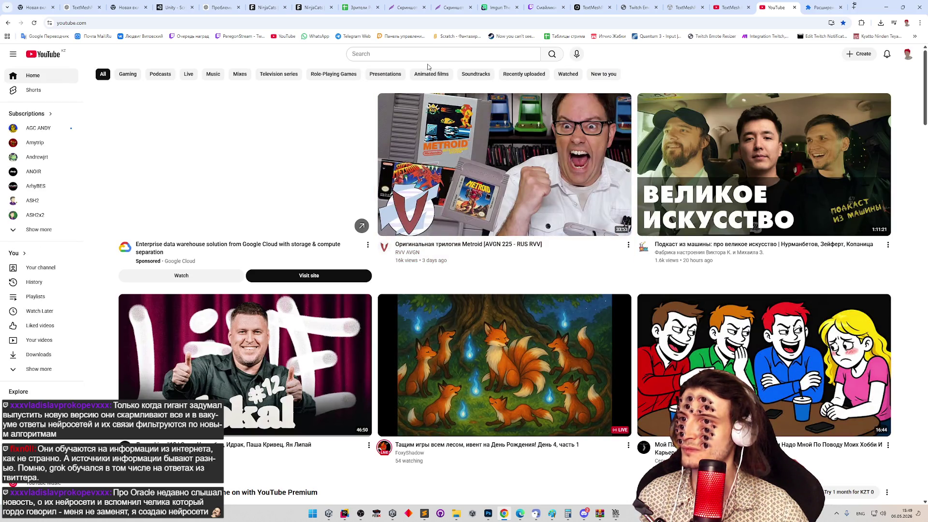
pyautogui.click(459, 146)
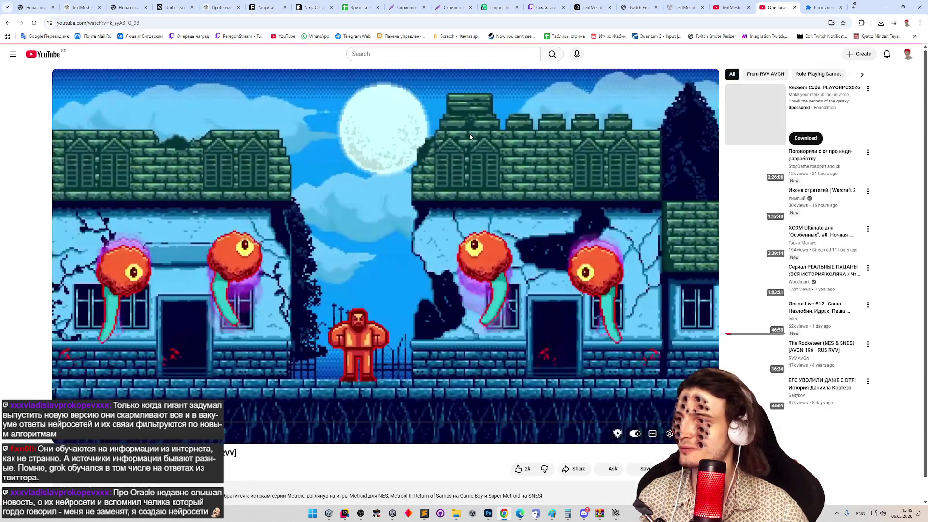
# Pause the Metroid video, make it full screen, and resume playback.
pyautogui.click(470, 135)
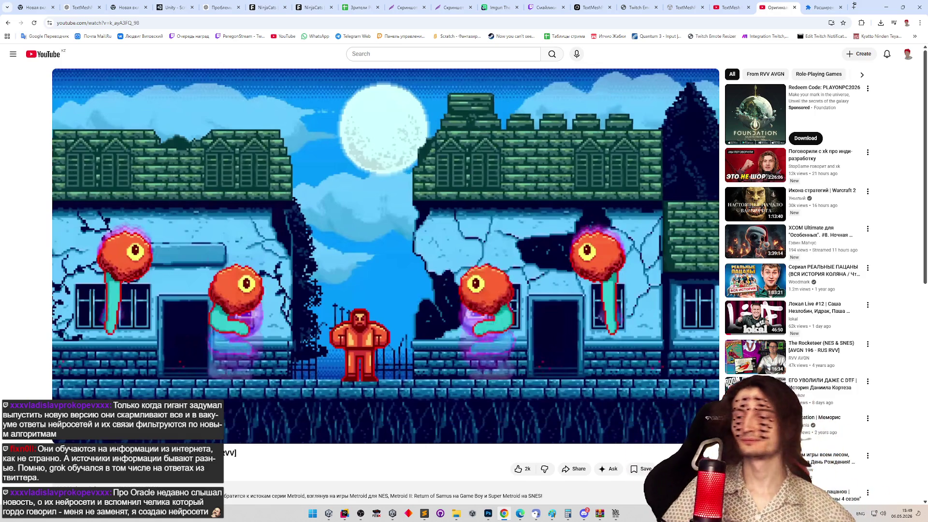
pyautogui.doubleClick(504, 124)
pyautogui.click(474, 138)
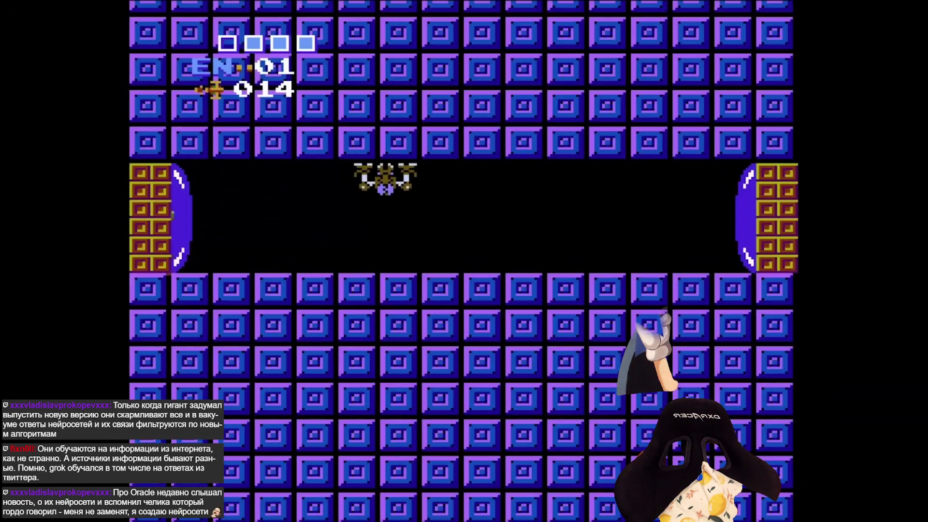
pyautogui.press('Right')
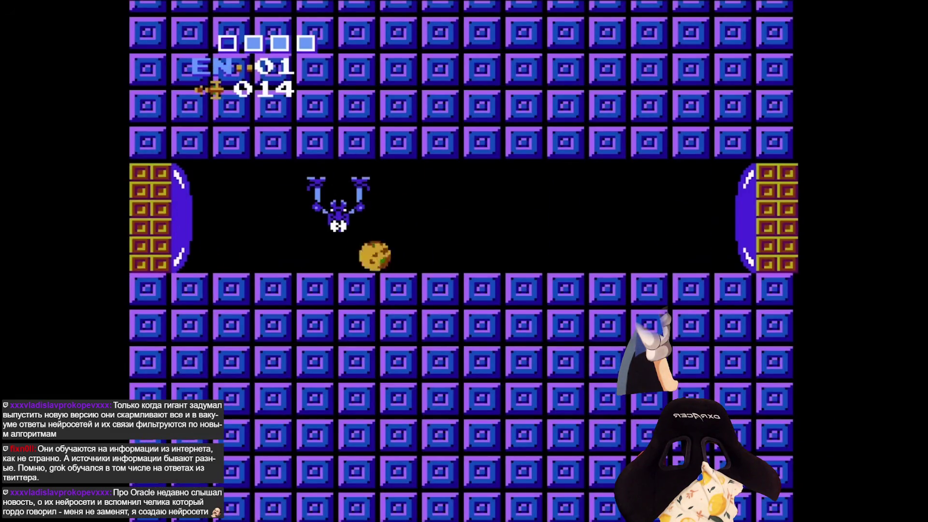
pyautogui.press('Up')
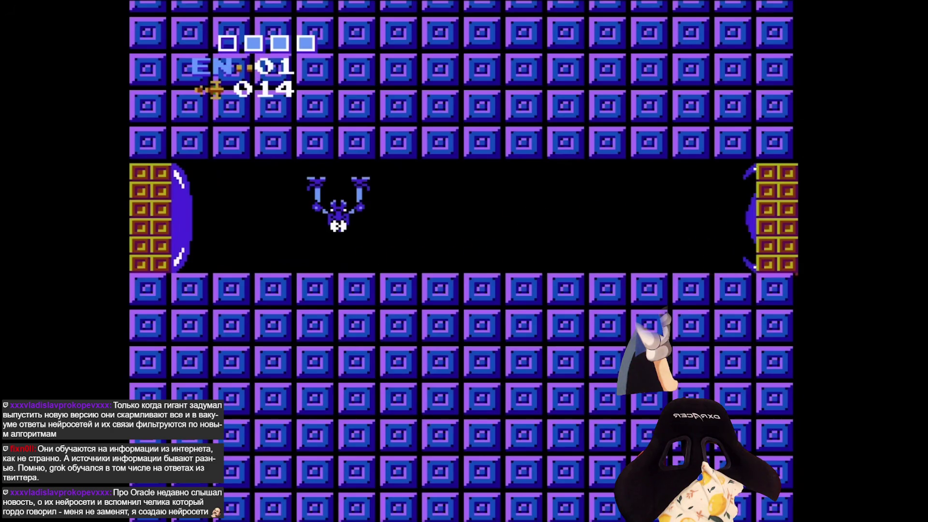
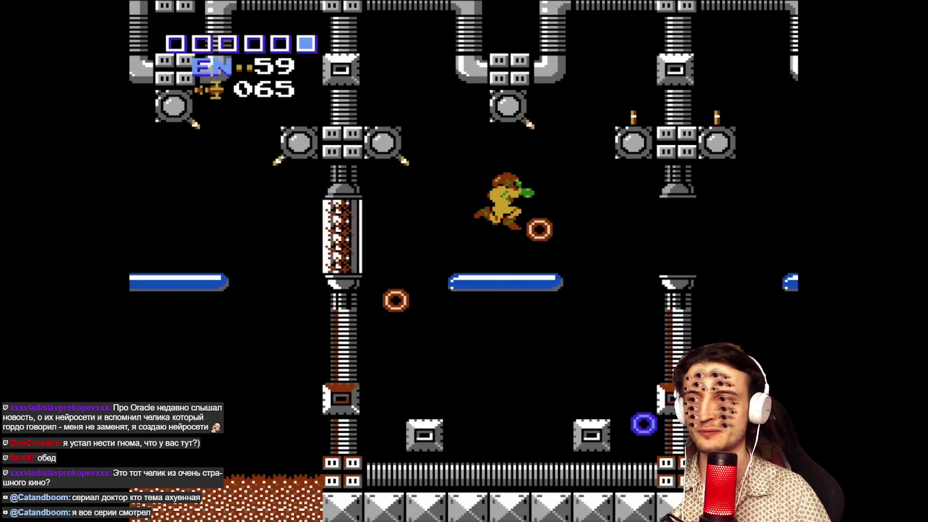
# Exit the fullscreen Metroid video and minimize Chrome to reveal the Unity editor.
pyautogui.press('Escape')
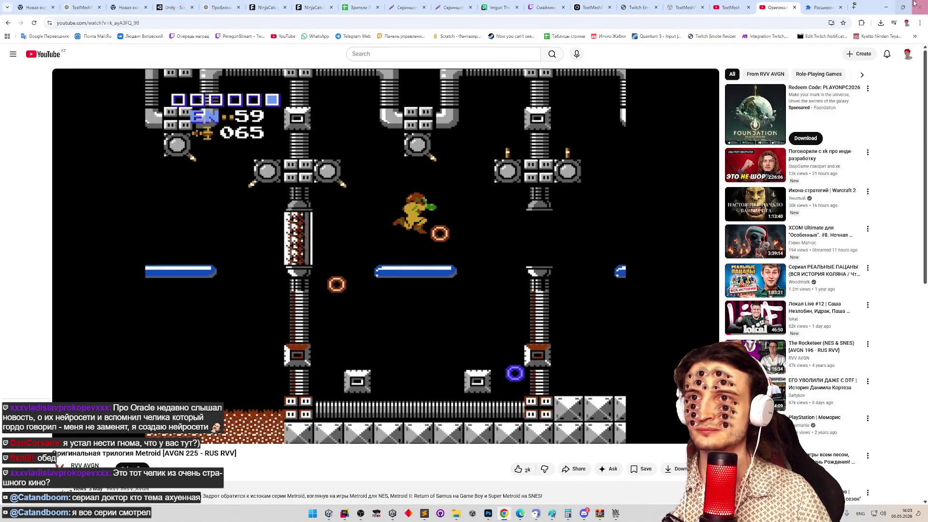
pyautogui.click(891, 9)
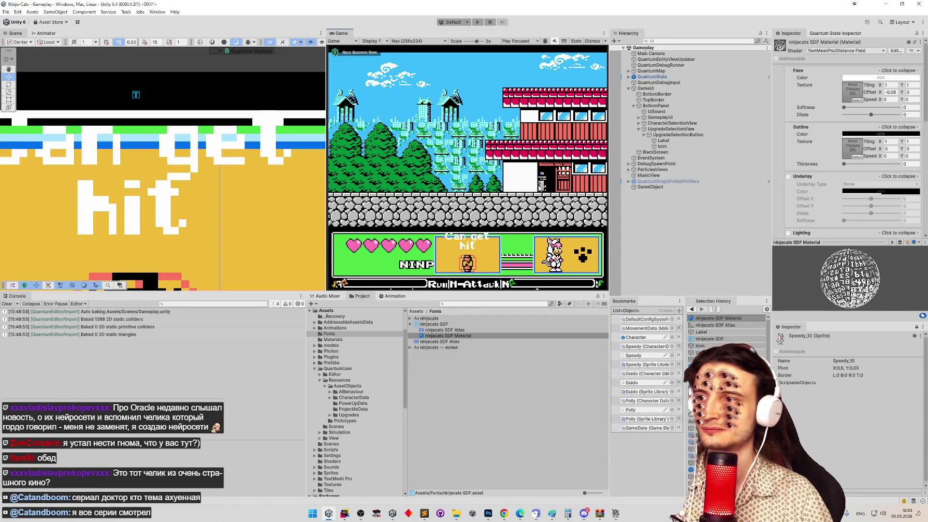
# Clear the Unity Console, then bring the YouTube Metroid video back in front.
pyautogui.click(7, 304)
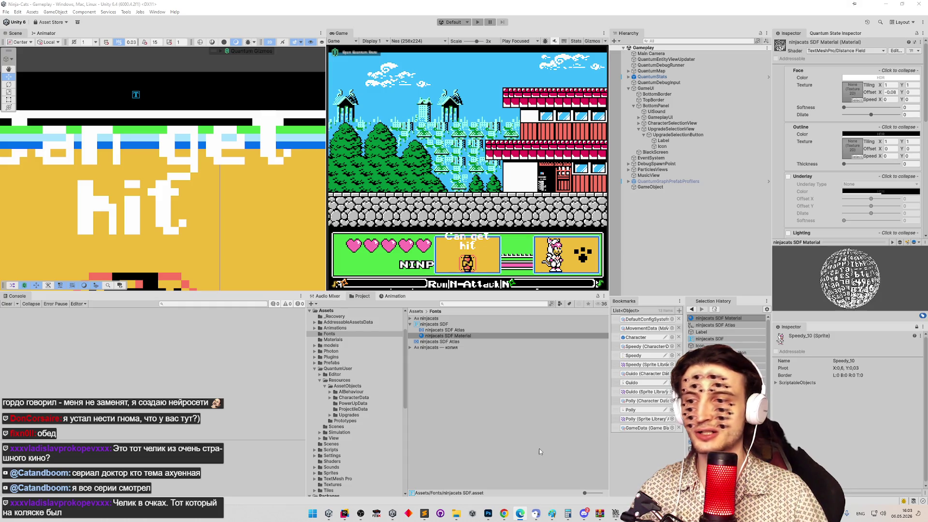
pyautogui.click(504, 513)
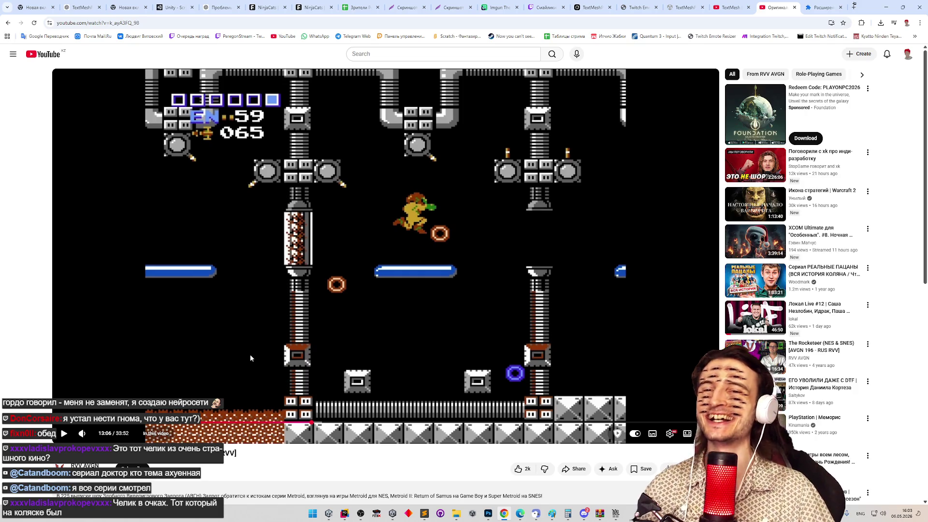
# Pause the Metroid trilogy video and minimize Chrome back to the Unity editor.
pyautogui.click(469, 237)
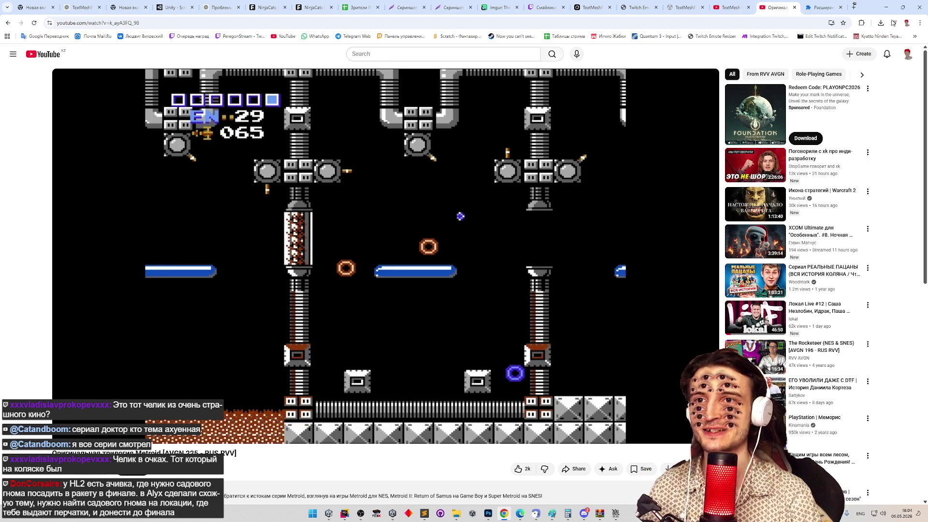
pyautogui.click(886, 7)
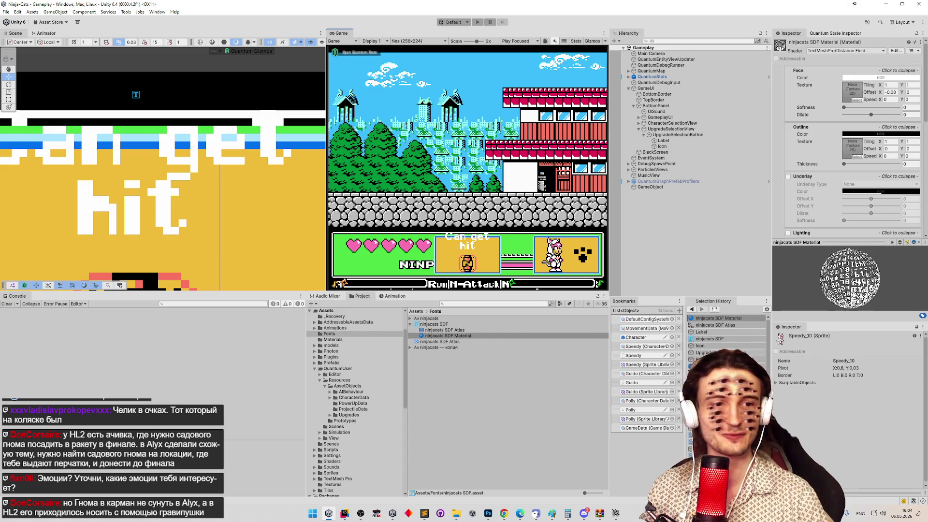
# Switch back to Unity and drag the splitter down to enlarge the Scene and Game views.
pyautogui.hotkey('alt', 'Tab')
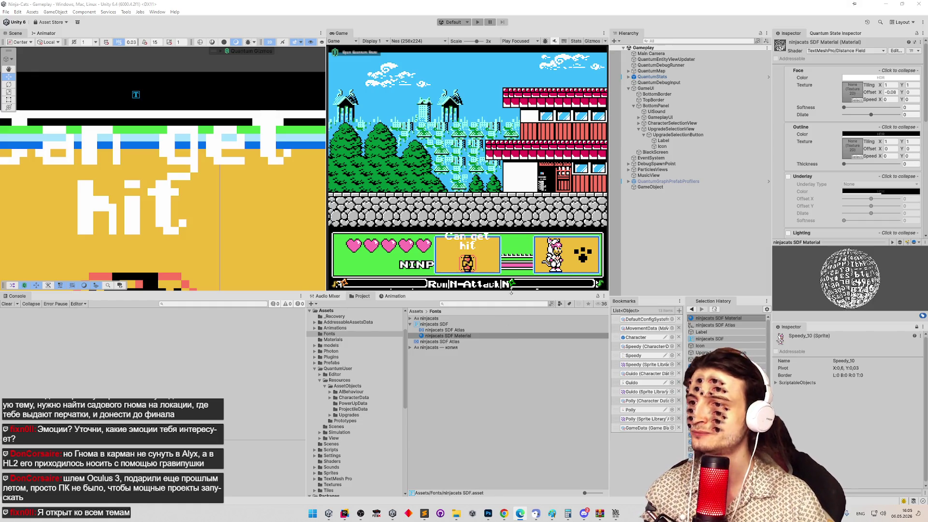
pyautogui.moveTo(511, 291); pyautogui.dragTo(512, 298)
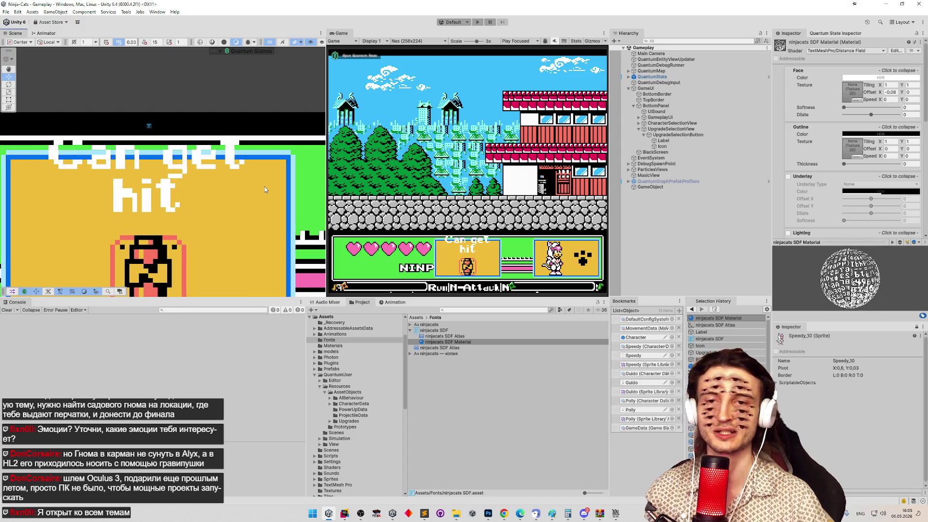
# Select the upgrade button's Label object and reposition it with the Y move gizmo.
pyautogui.click(669, 147)
pyautogui.click(672, 141)
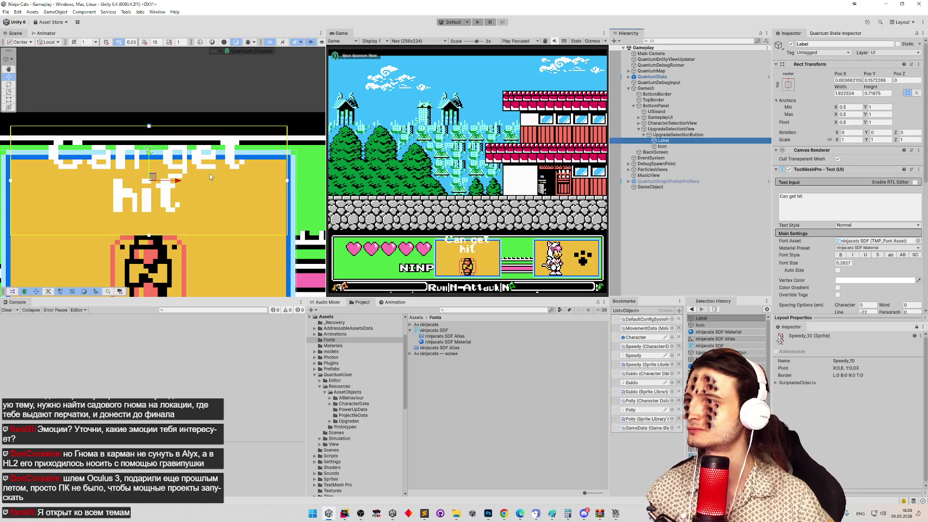
pyautogui.scroll(-2, 161, 170)
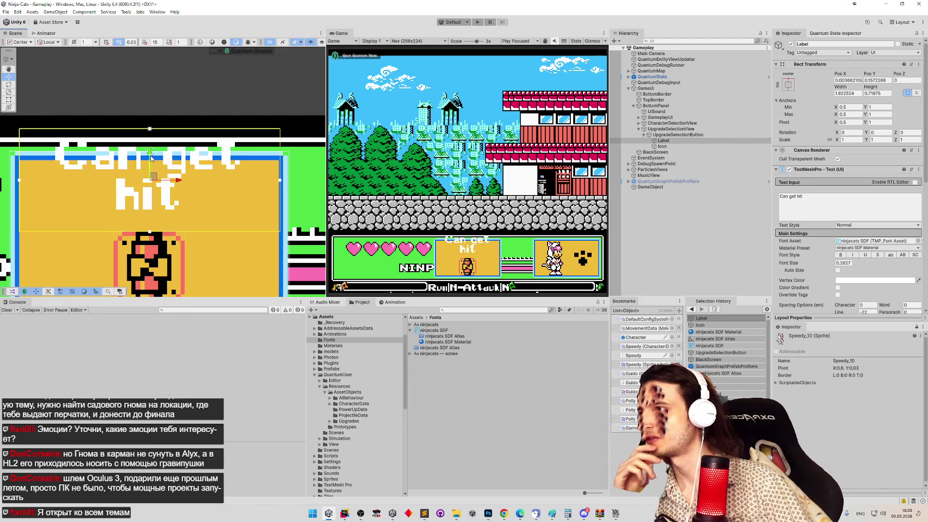
pyautogui.moveTo(150, 158); pyautogui.dragTo(145, 180)
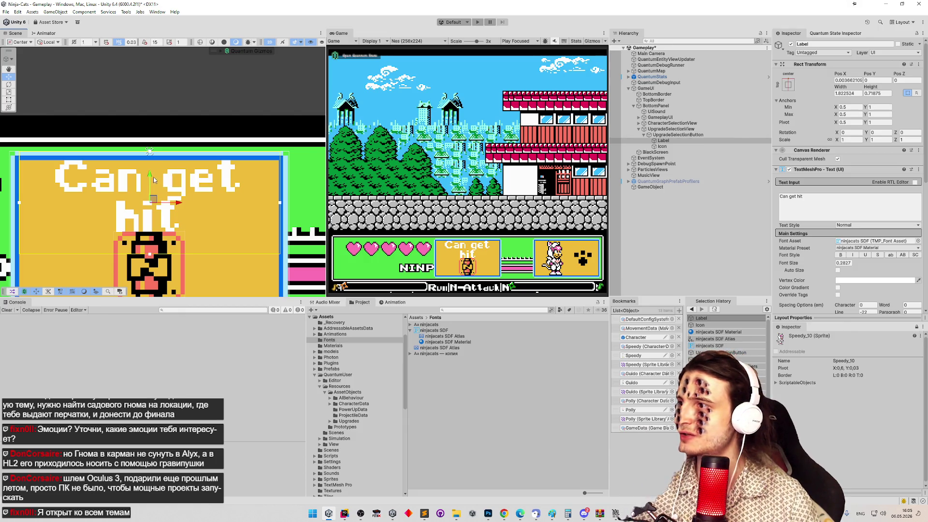
pyautogui.moveTo(150, 178); pyautogui.dragTo(151, 178)
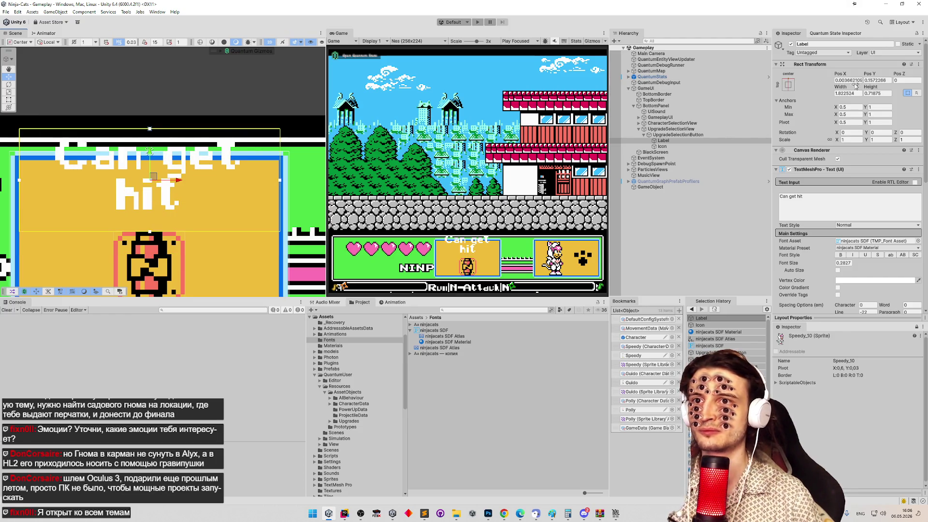
# Set the Label's Pos Y to 0 and save the scene.
pyautogui.click(883, 80)
pyautogui.write('0')
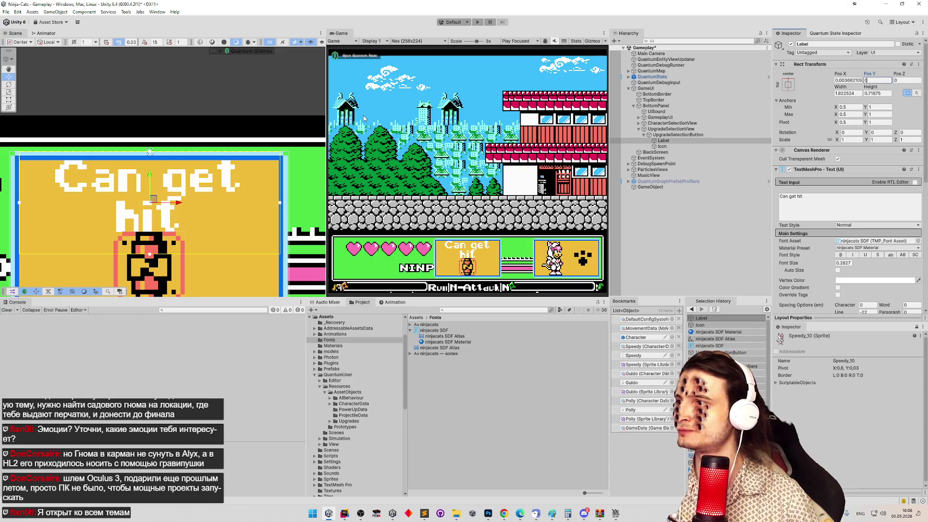
pyautogui.hotkey('ctrl', 's')
# Replace the label text 'Can get hit' with 'Kami no death'.
pyautogui.click(803, 197)
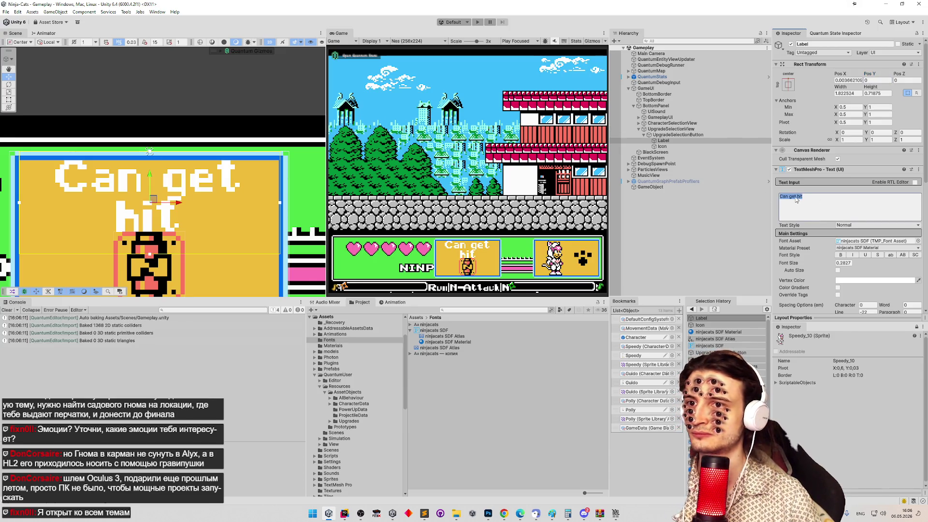
pyautogui.moveTo(789, 197); pyautogui.dragTo(806, 197)
pyautogui.write('gsddf')
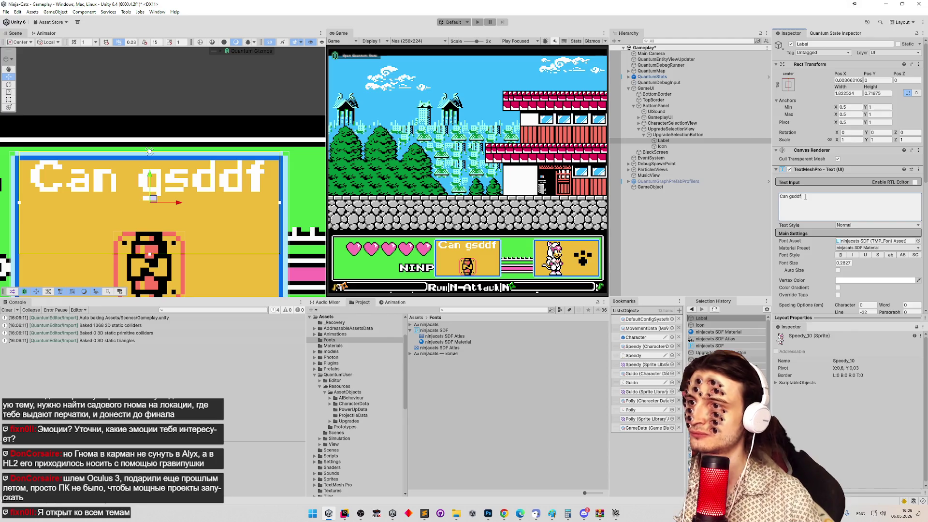
pyautogui.press('BackSpace')
pyautogui.press('BackSpace')
pyautogui.press('BackSpace')
pyautogui.hotkey('ctrl', 'a')
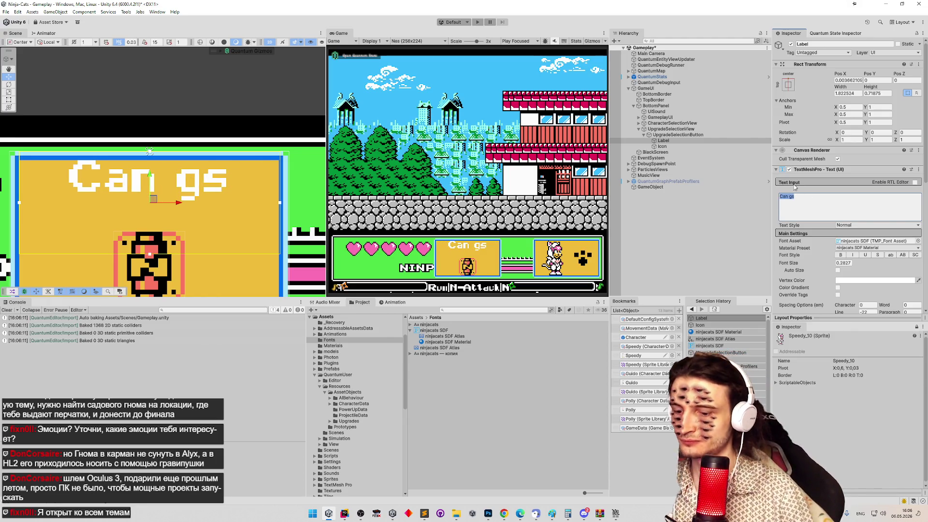
pyautogui.write('Kami n')
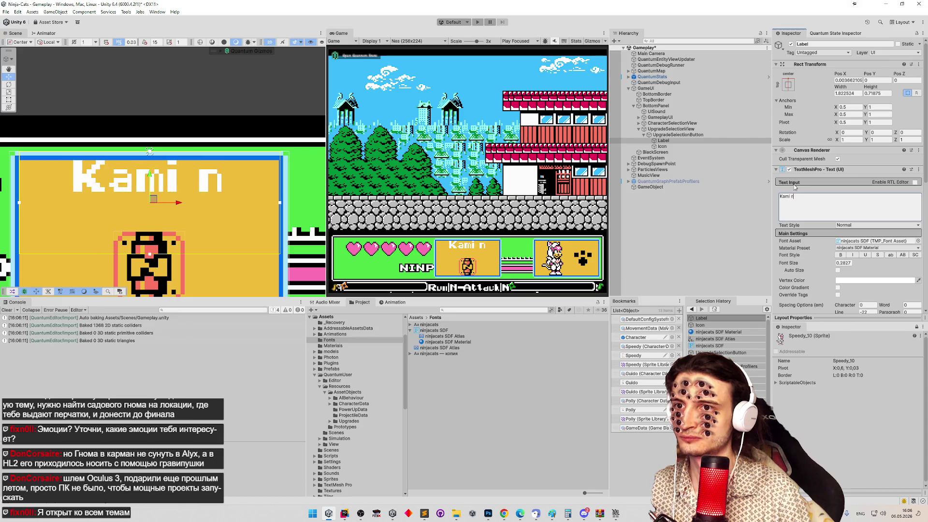
pyautogui.write('o death')
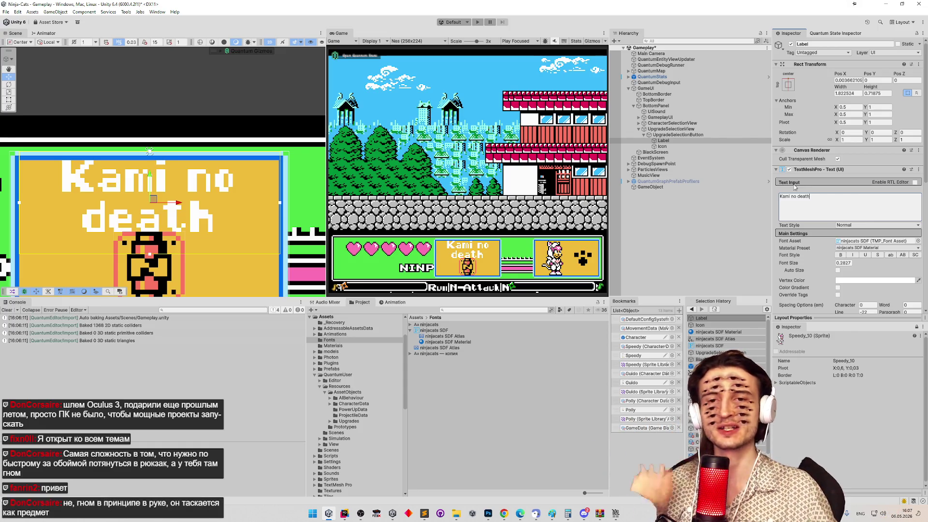
# Save the scene and preview the Game view at 1024x896.
pyautogui.hotkey('ctrl', 's')
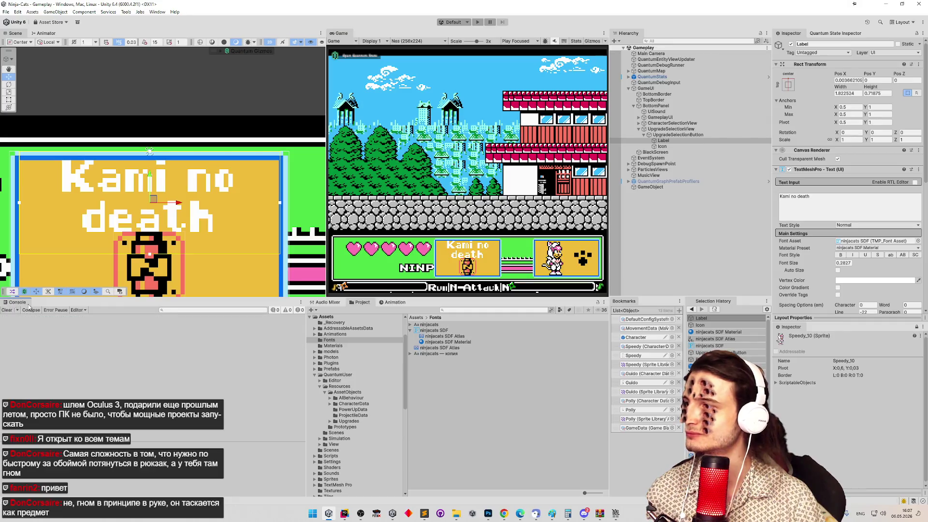
pyautogui.click(434, 179)
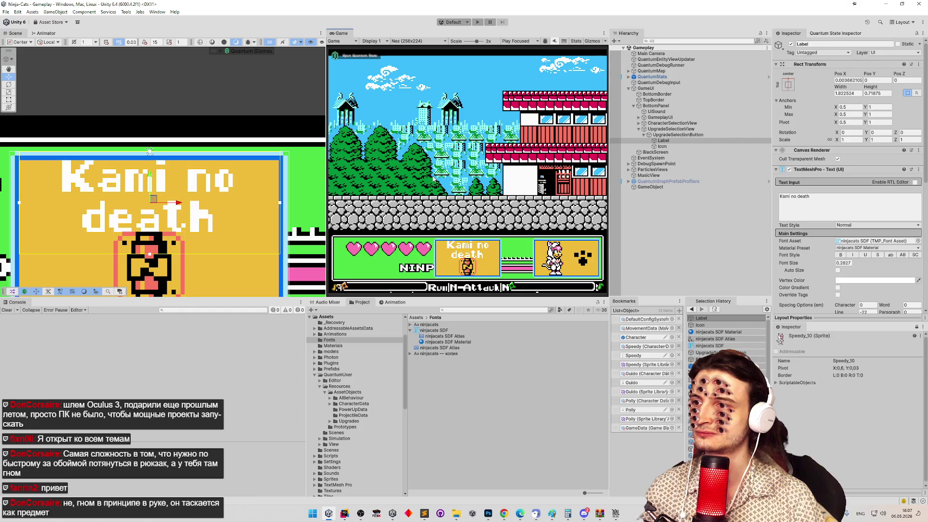
pyautogui.click(424, 41)
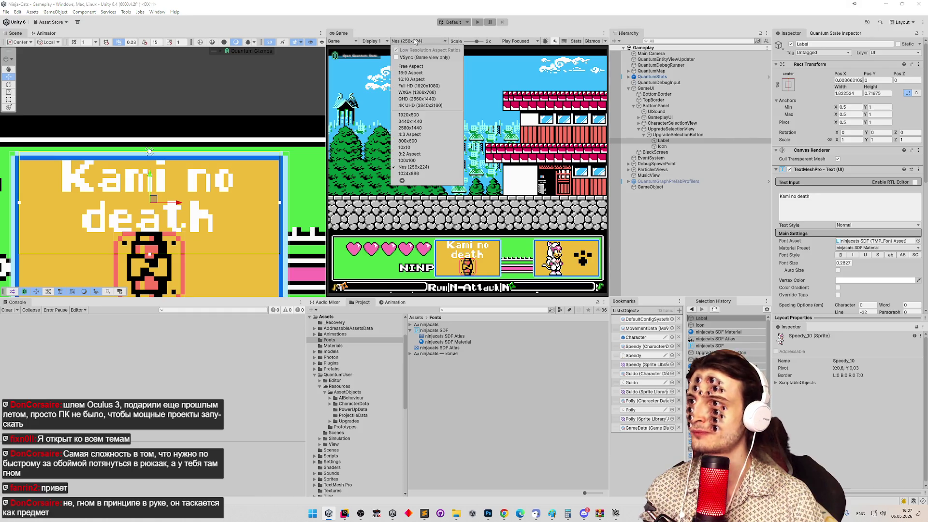
pyautogui.click(414, 170)
pyautogui.click(419, 41)
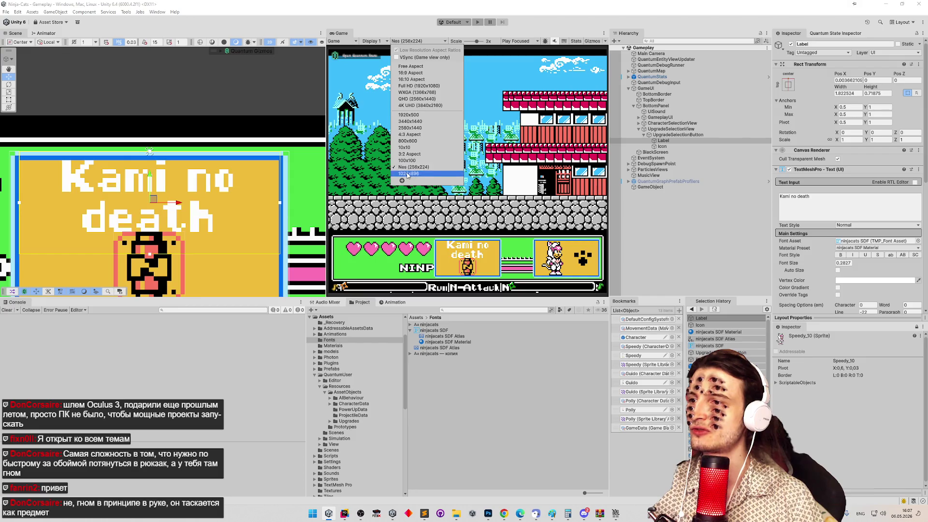
pyautogui.click(407, 176)
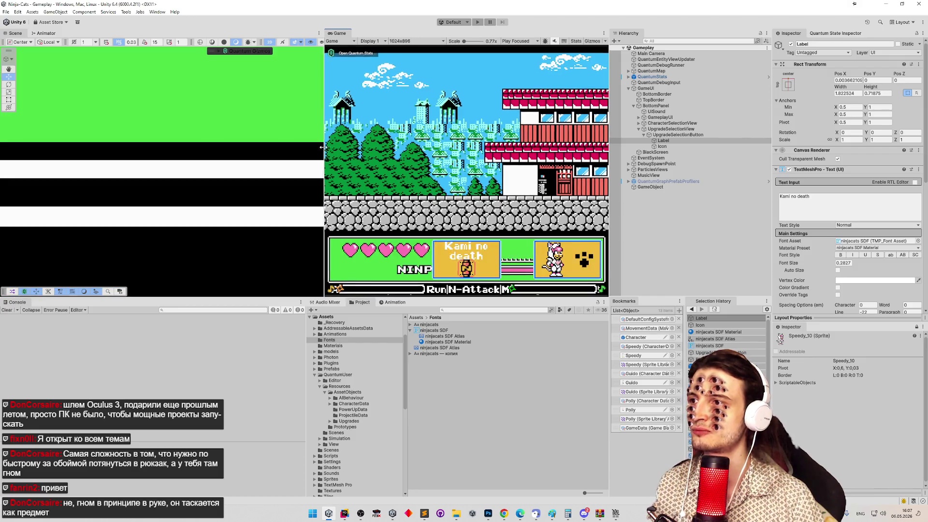
# Return the Game view to Nes (256x224) and reselect the Label in the Hierarchy.
pyautogui.click(420, 42)
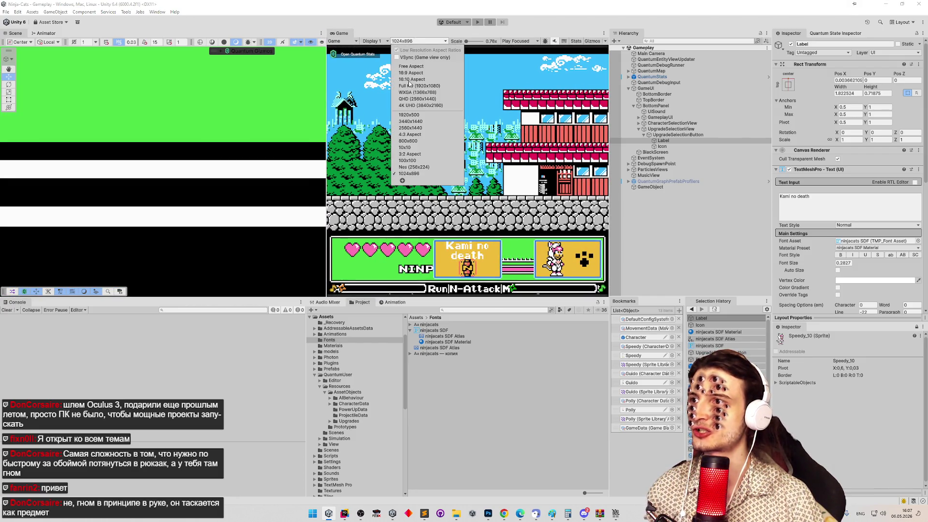
pyautogui.click(414, 167)
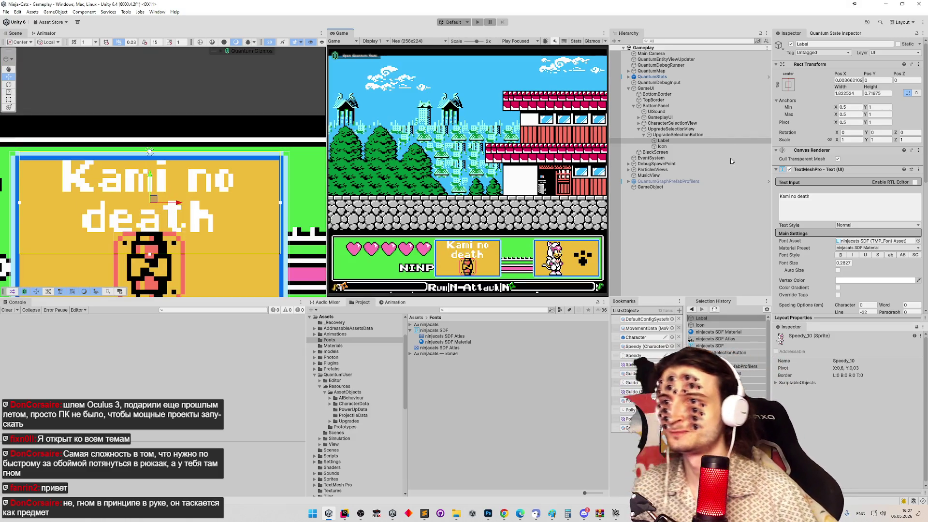
pyautogui.click(730, 141)
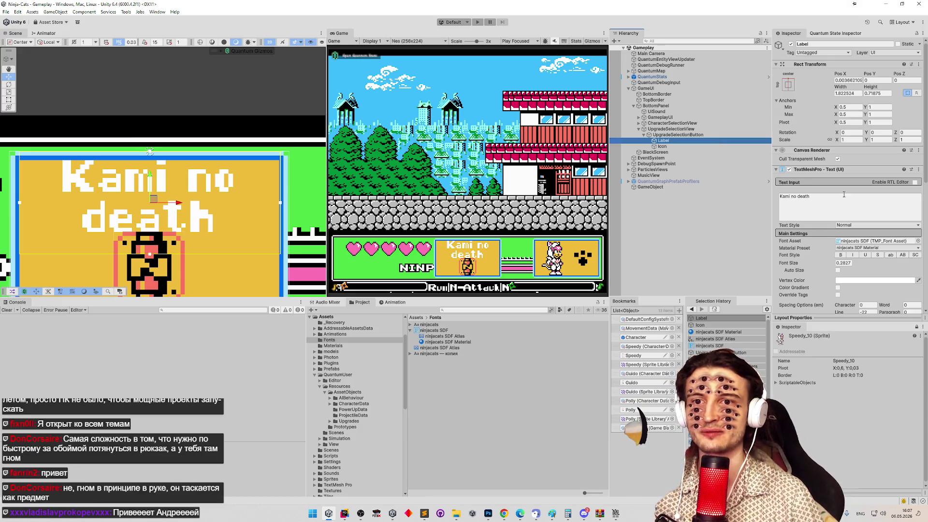
# Try red, orange, green and blue vertex colours on the 'Kami no death' label, ending on white FFFFFF.
pyautogui.scroll(-3, 846, 213)
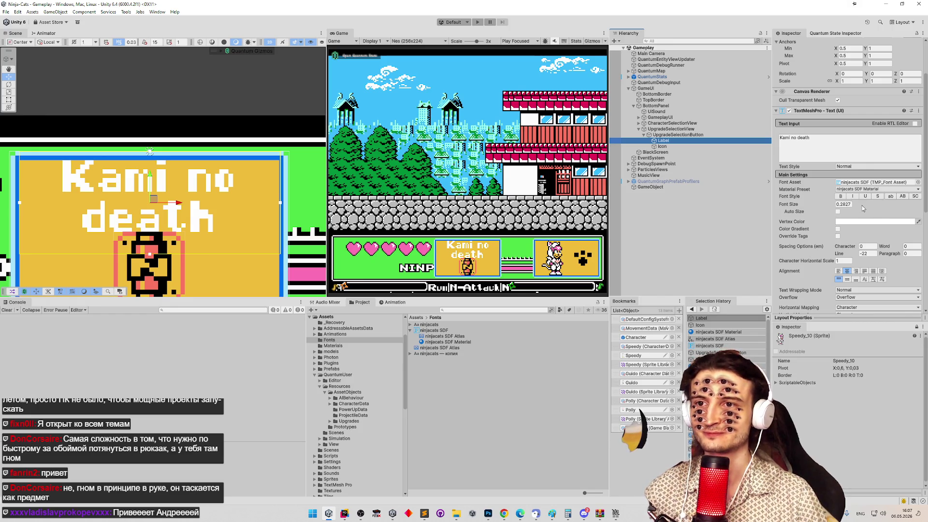
pyautogui.click(864, 225)
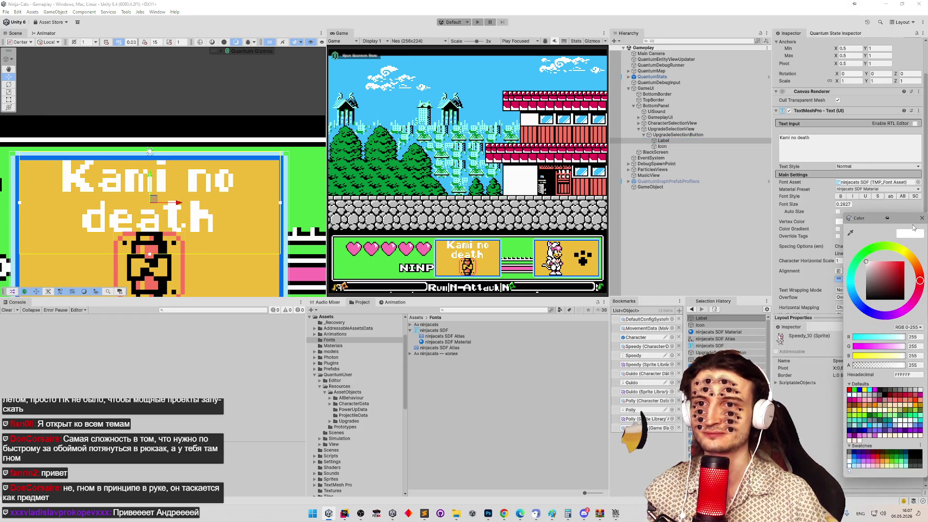
pyautogui.click(917, 222)
pyautogui.click(906, 222)
pyautogui.click(877, 452)
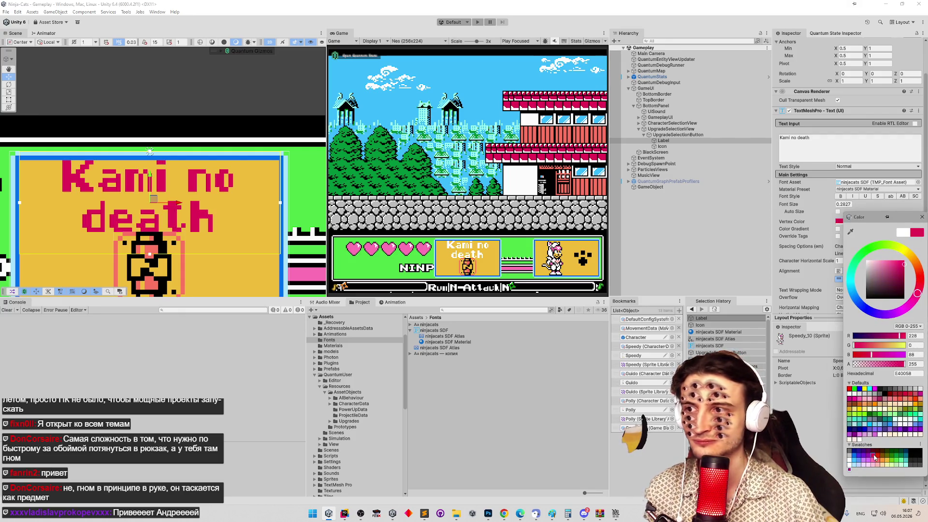
pyautogui.click(876, 459)
pyautogui.click(886, 463)
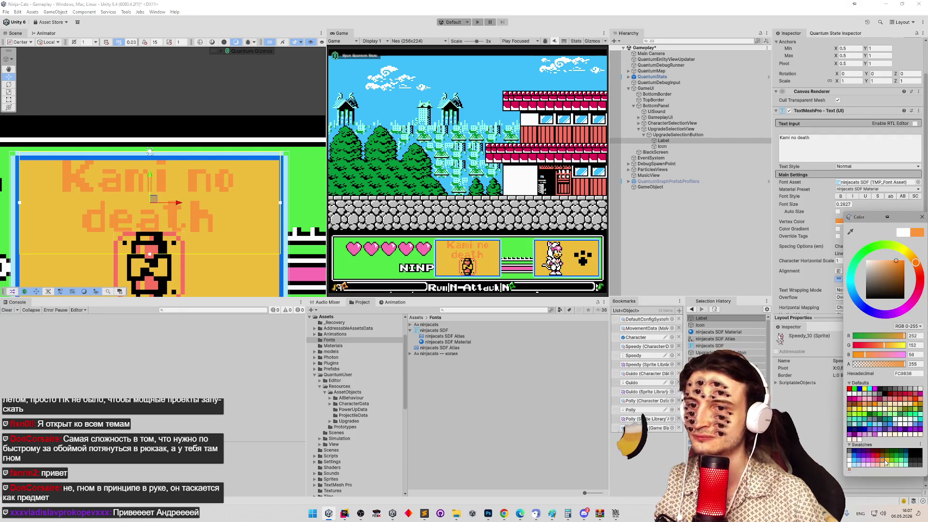
pyautogui.click(898, 463)
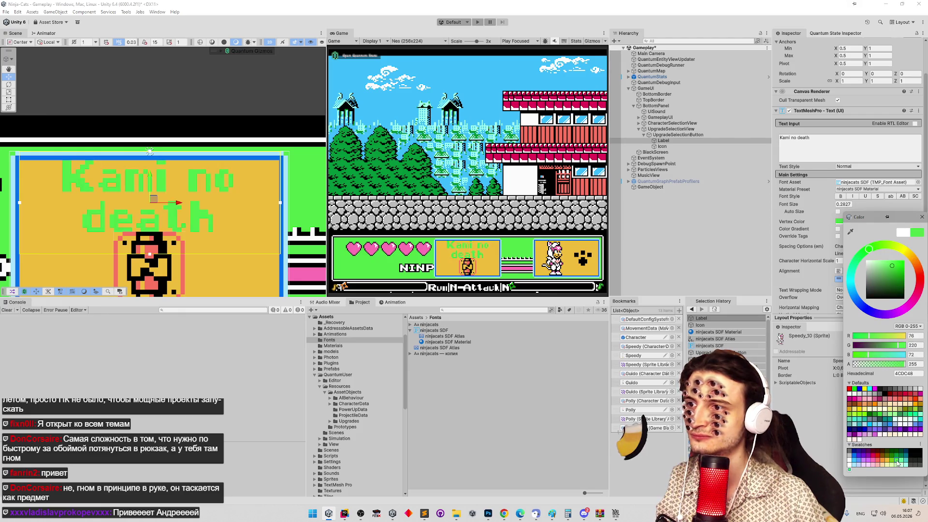
pyautogui.click(860, 458)
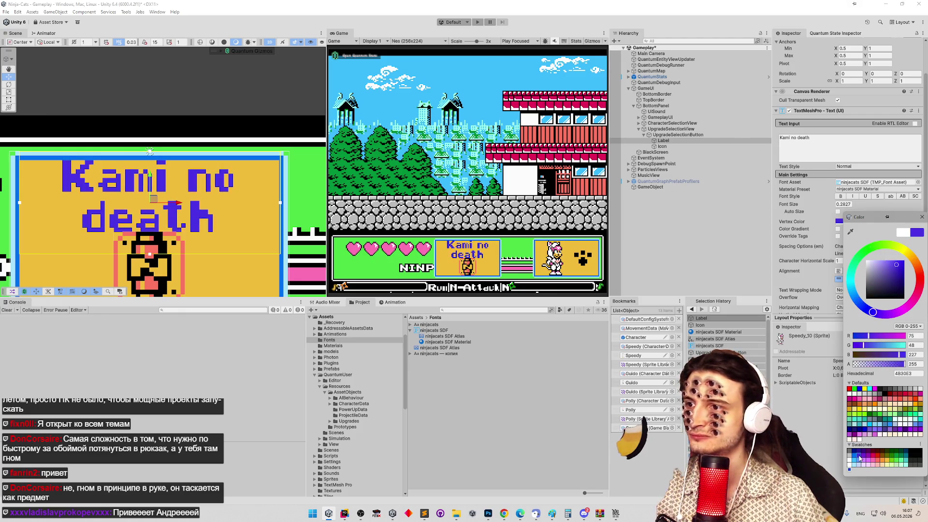
pyautogui.click(858, 458)
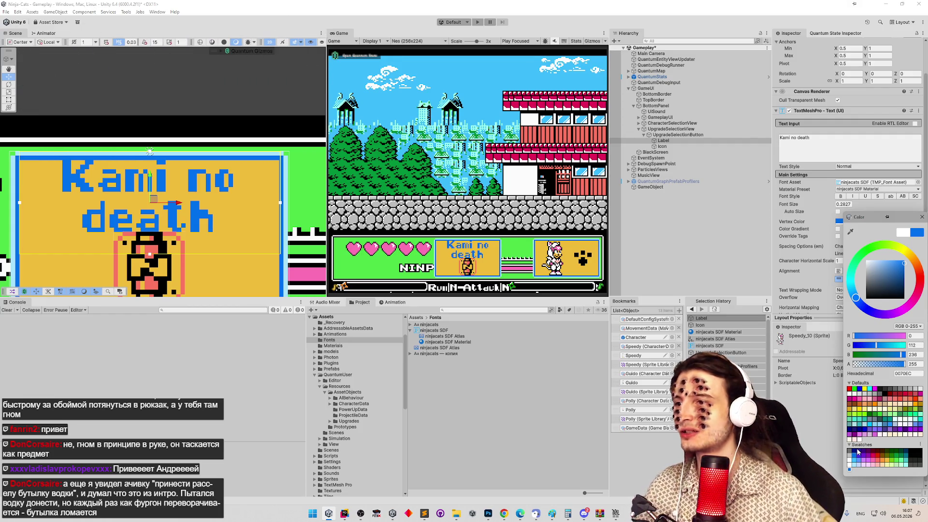
pyautogui.click(850, 467)
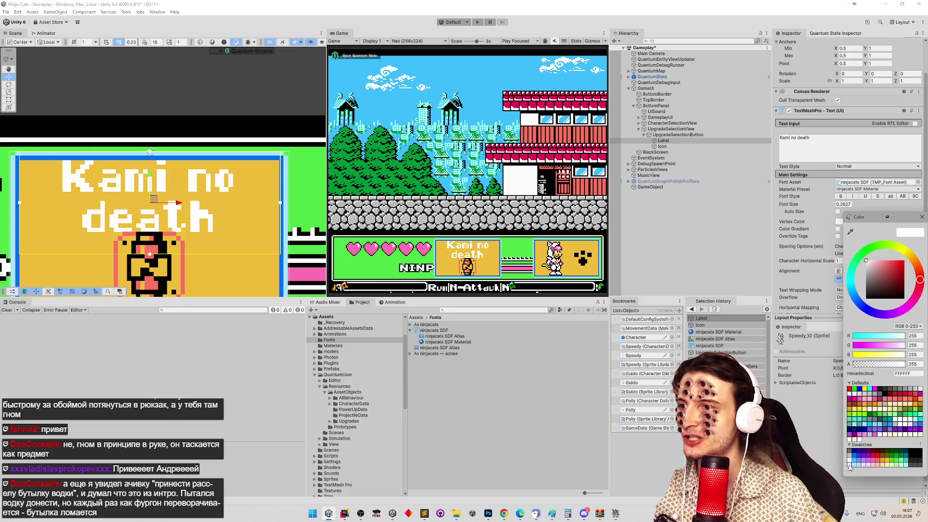
# Close the colour picker, save the Gameplay scene and clear the Console.
pyautogui.click(576, 221)
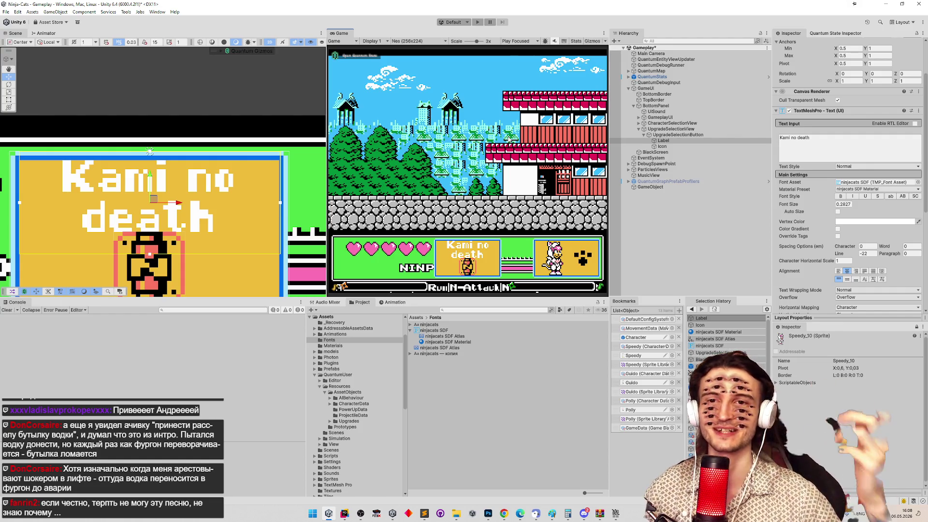
pyautogui.hotkey('ctrl', 's')
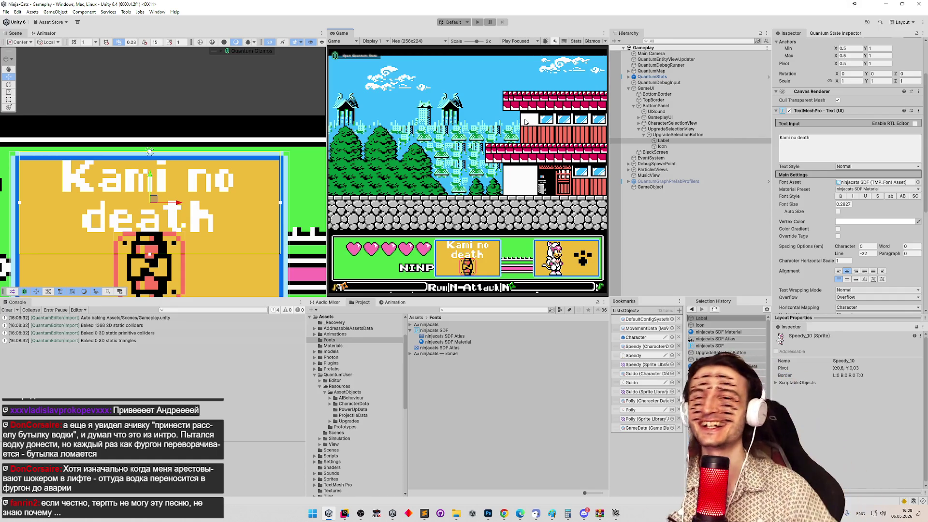
pyautogui.click(8, 311)
# Select the GameUI object in the Hierarchy.
pyautogui.scroll(-3, 175, 212)
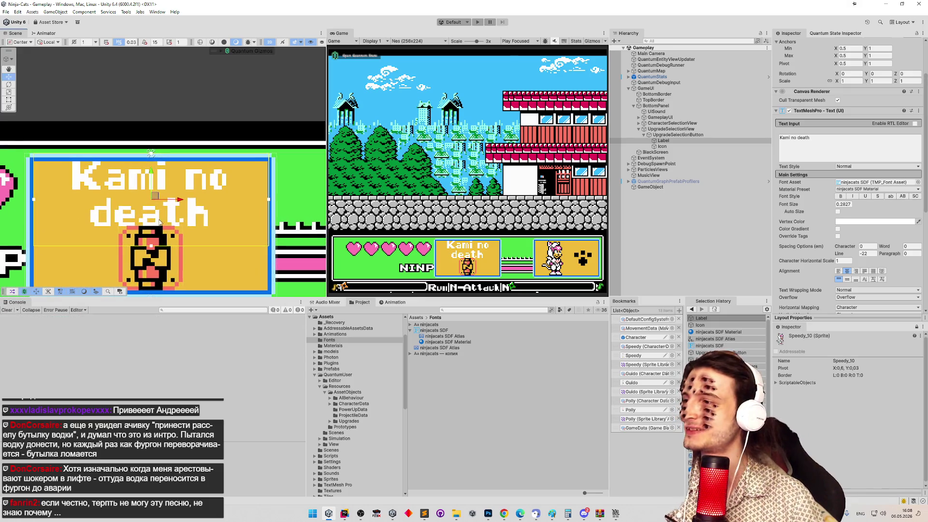
pyautogui.scroll(4, 175, 211)
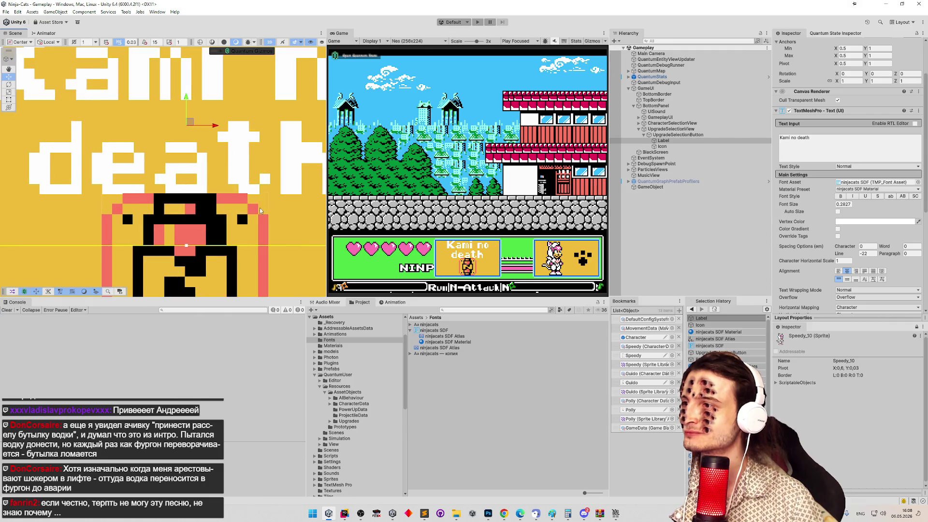
pyautogui.scroll(2, 261, 225)
pyautogui.scroll(-2, 261, 225)
pyautogui.scroll(2, 172, 198)
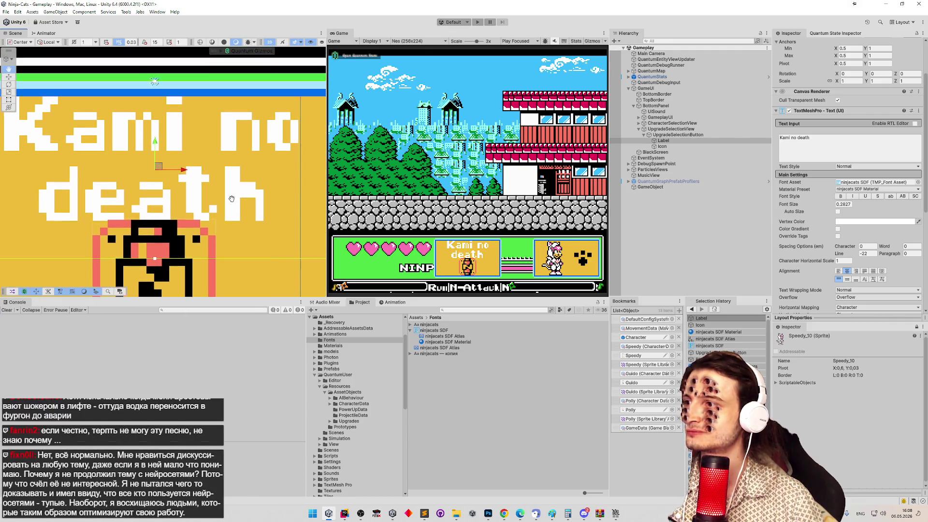
pyautogui.scroll(-2, 172, 198)
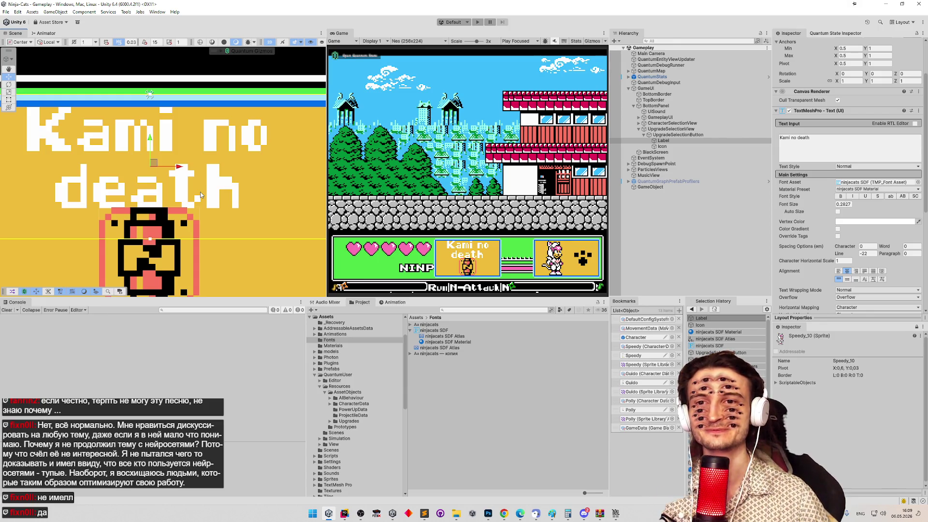
pyautogui.click(223, 175)
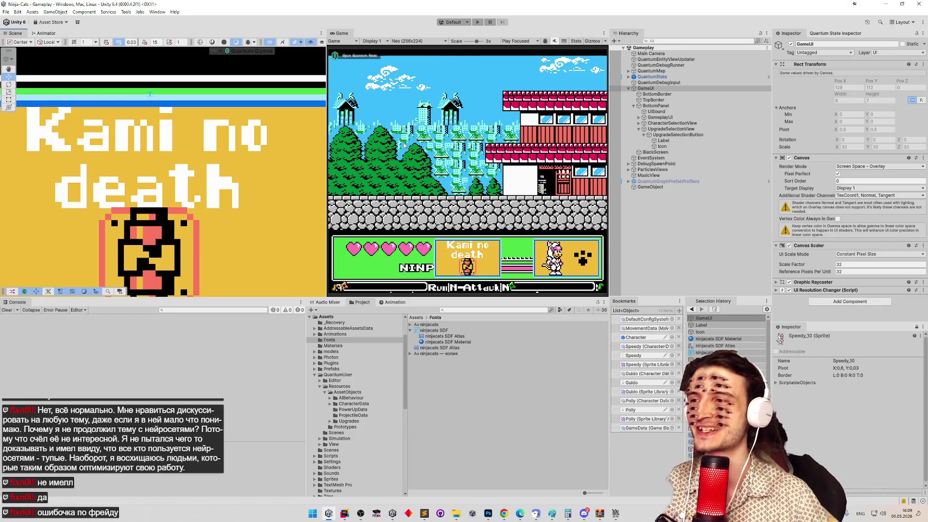
# Set the Game view scale to 1x and drag the Scene/Game splitter right to widen the Scene view.
pyautogui.scroll(-5, 472, 161)
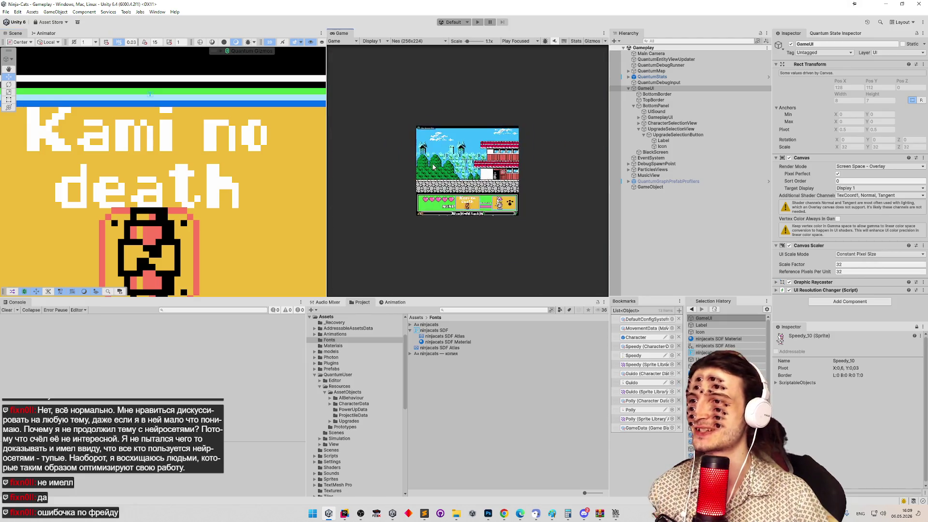
pyautogui.moveTo(474, 44)
pyautogui.mouseDown()
pyautogui.moveTo(464, 44)
pyautogui.moveTo(475, 43)
pyautogui.mouseUp()
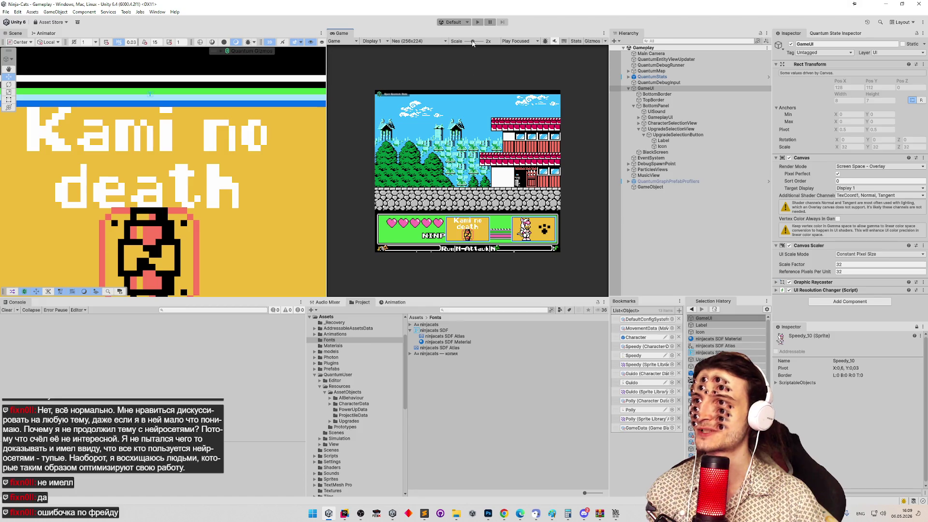
pyautogui.scroll(-3, 447, 135)
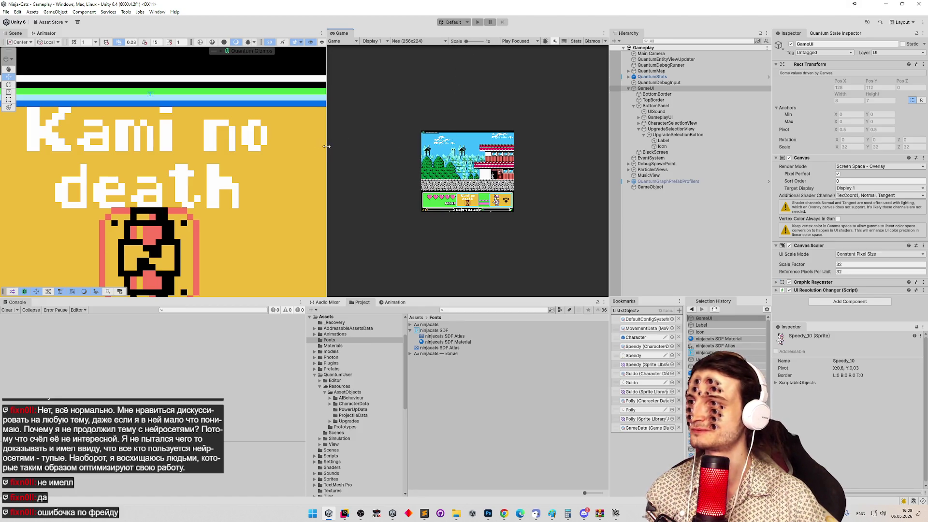
pyautogui.moveTo(327, 146); pyautogui.dragTo(376, 146)
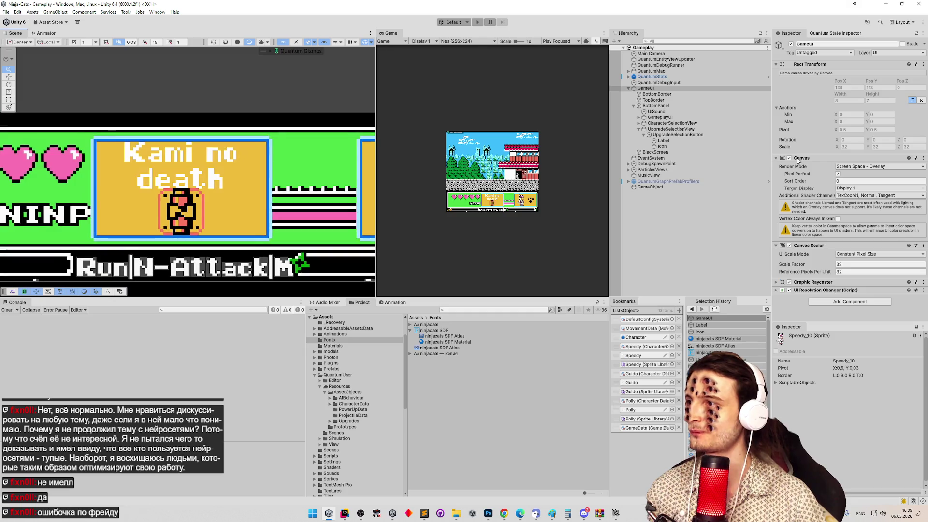
# Select UpgradeSelectionButton and expand its Player Selection Button (Script) component in the Inspector.
pyautogui.click(685, 136)
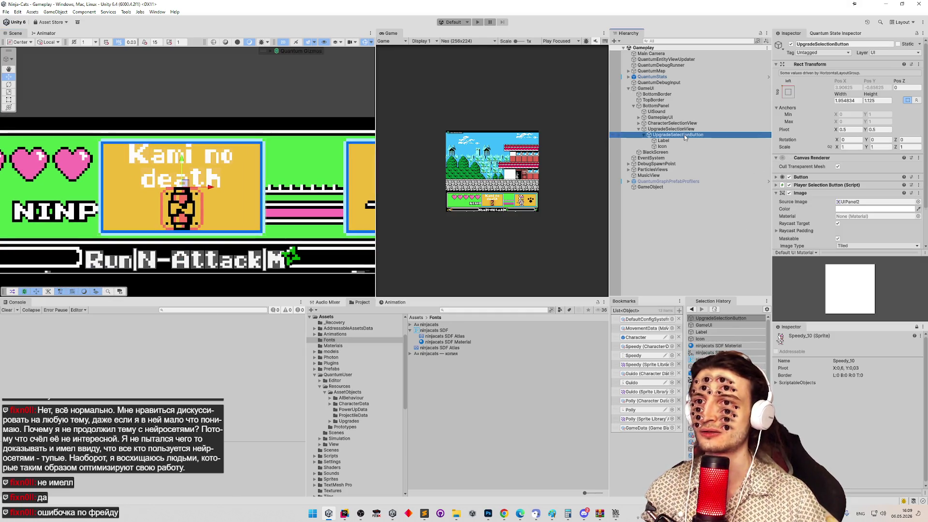
pyautogui.scroll(-3, 803, 141)
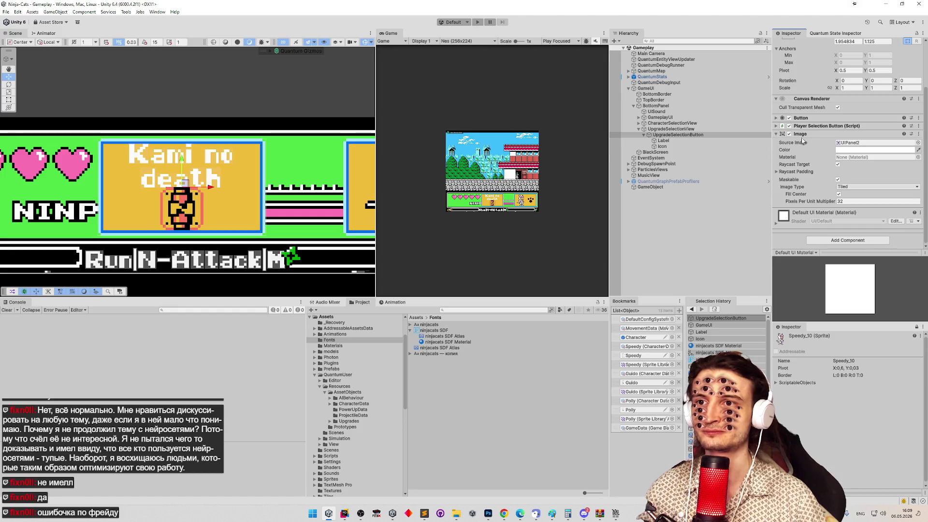
pyautogui.click(777, 126)
pyautogui.click(776, 125)
pyautogui.click(776, 125)
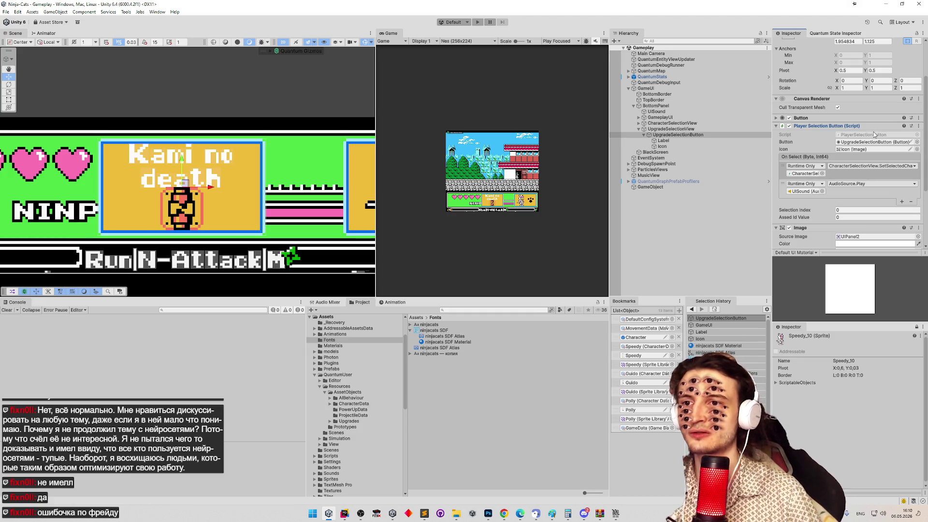
# Open the Player Selection Button script in Rider and select PlayerSelectionButton.cs in the project tree.
pyautogui.doubleClick(874, 135)
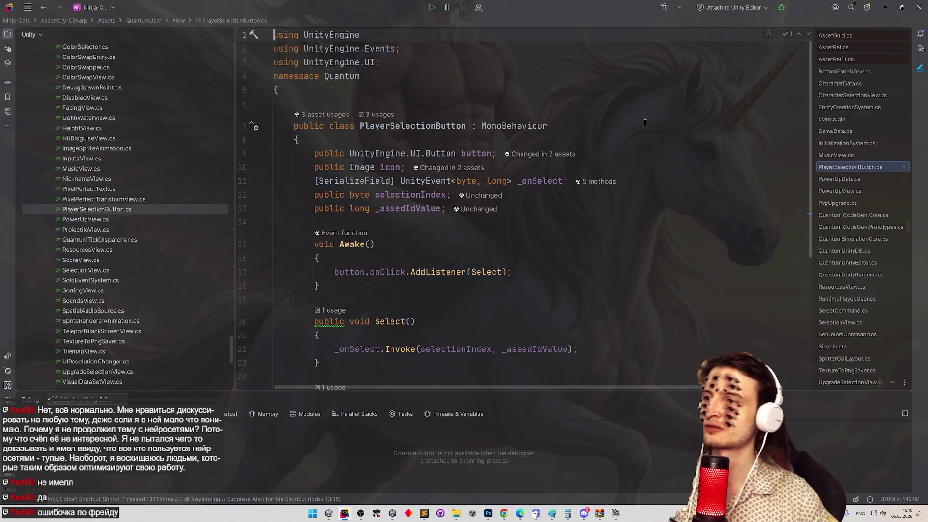
pyautogui.scroll(-1, 638, 135)
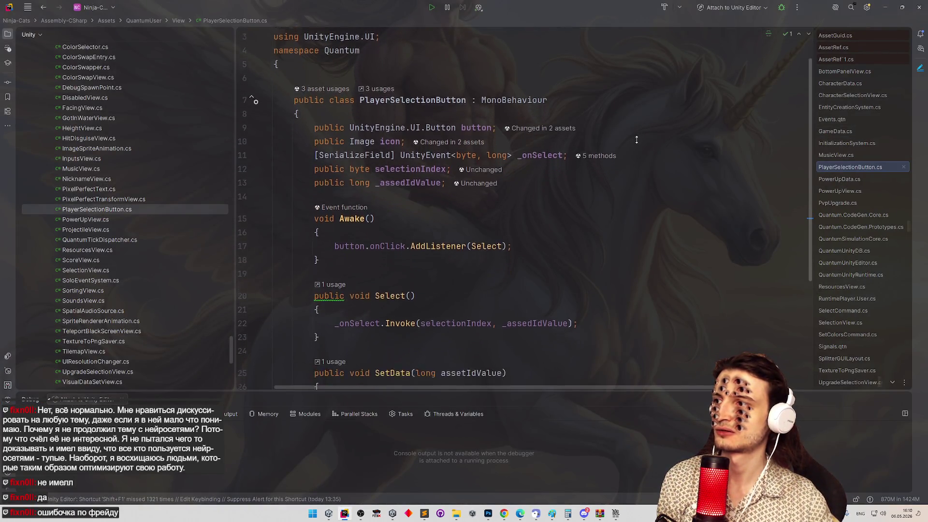
pyautogui.scroll(-2, 637, 140)
pyautogui.click(158, 210)
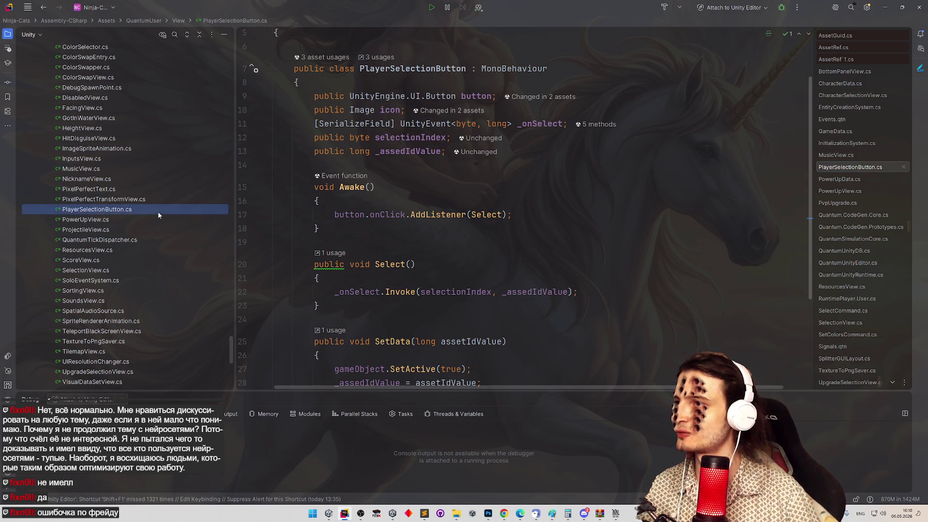
# Rename the file PlayerSelectionButton.cs to SelectionButton.cs.
pyautogui.scroll(2, 265, 172)
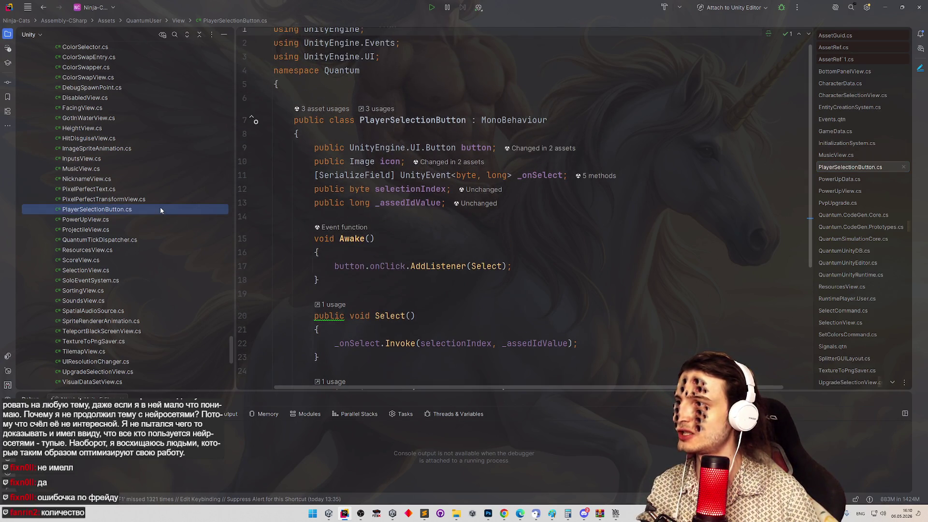
pyautogui.press('F2')
pyautogui.press('Escape')
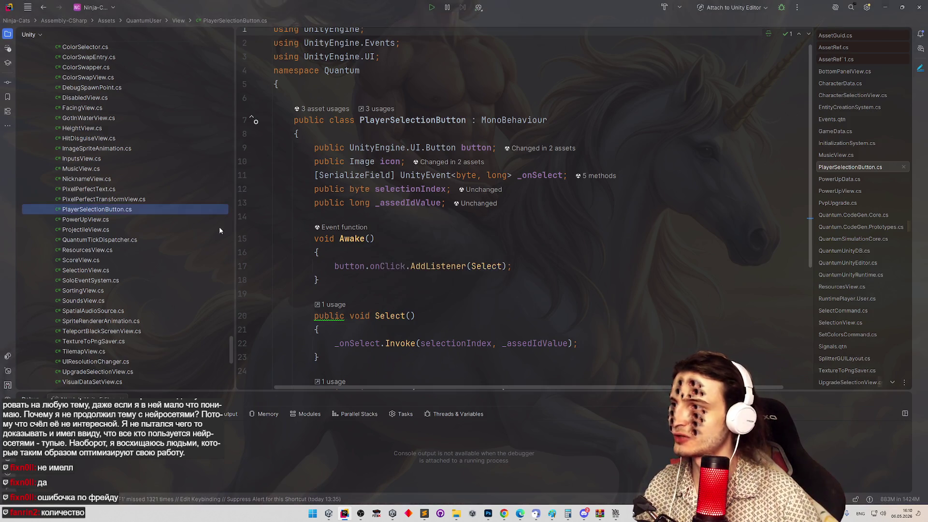
pyautogui.press('F2')
pyautogui.press('F2')
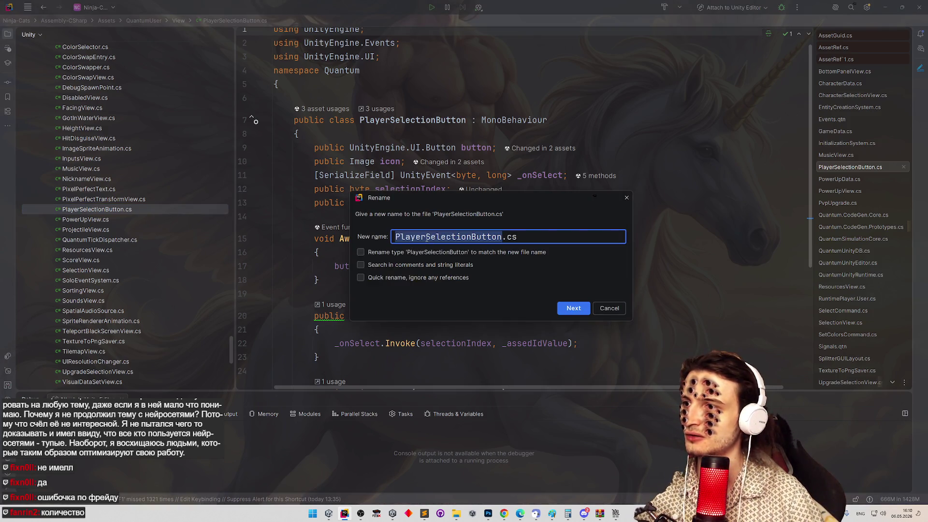
pyautogui.click(427, 237)
pyautogui.hotkey('ctrl', 'BackSpace')
pyautogui.press('Return')
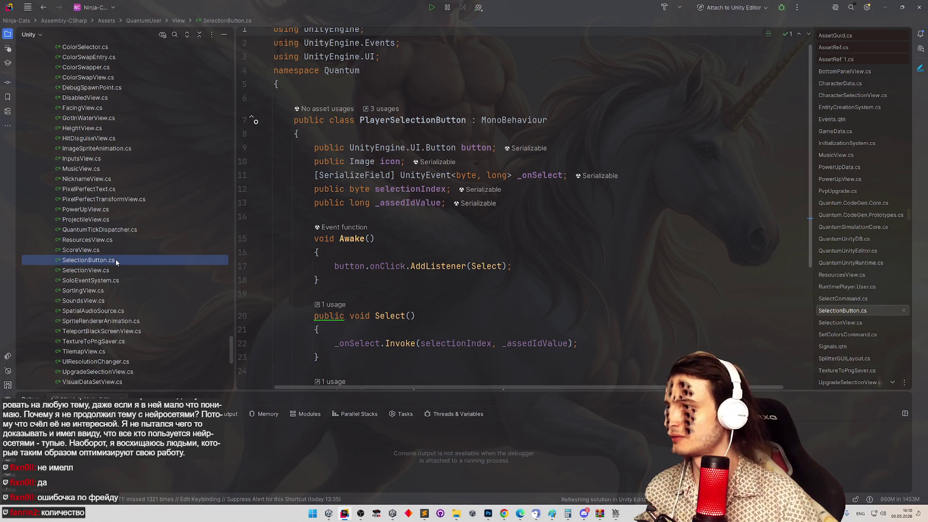
pyautogui.click(610, 308)
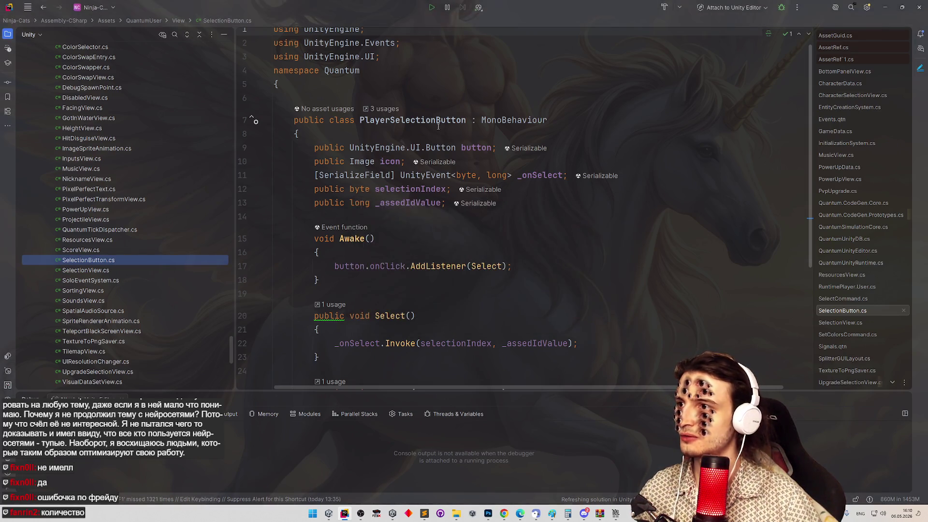
pyautogui.press('Down')
pyautogui.press('Down')
pyautogui.press('Down')
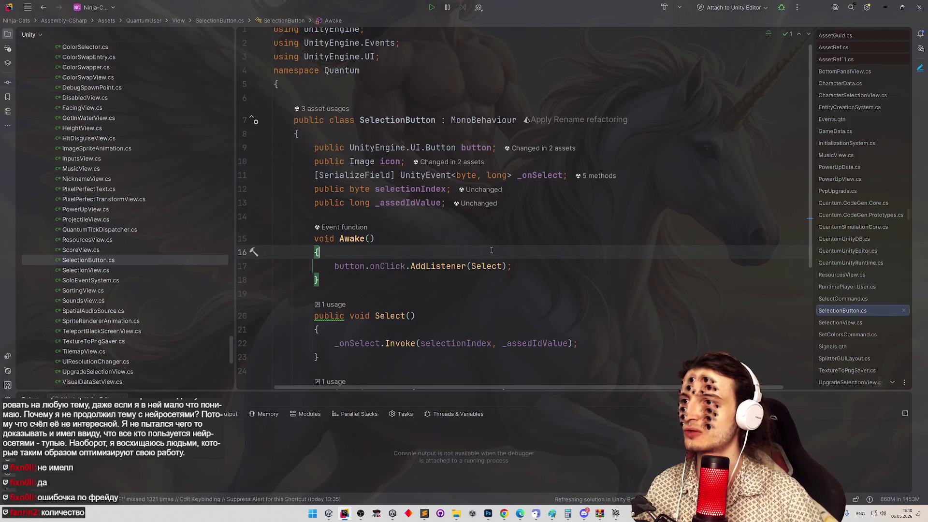
pyautogui.click(455, 148)
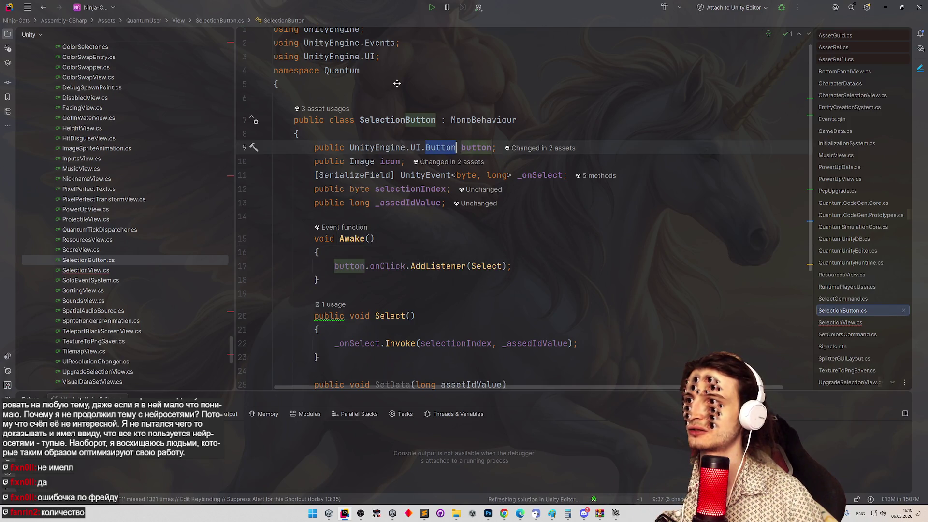
pyautogui.scroll(1, 405, 45)
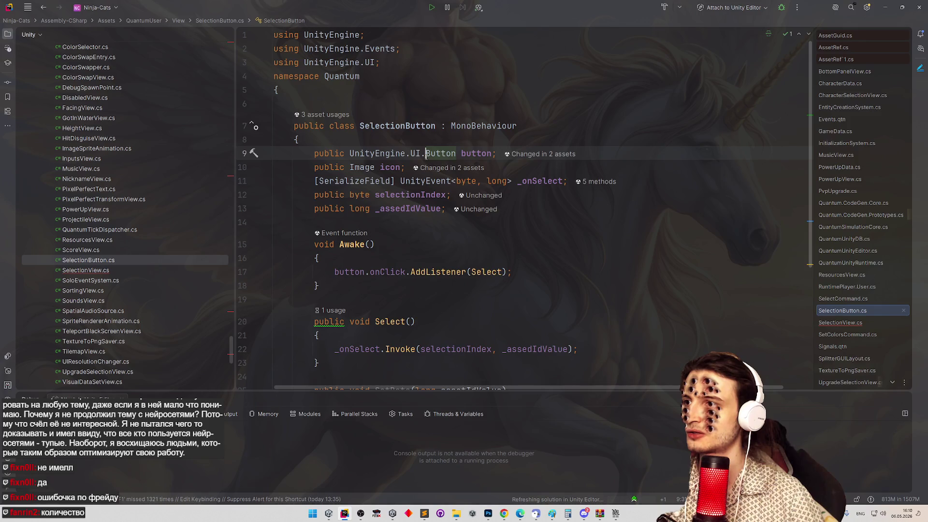
pyautogui.moveTo(425, 153); pyautogui.dragTo(356, 154)
pyautogui.press('BackSpace')
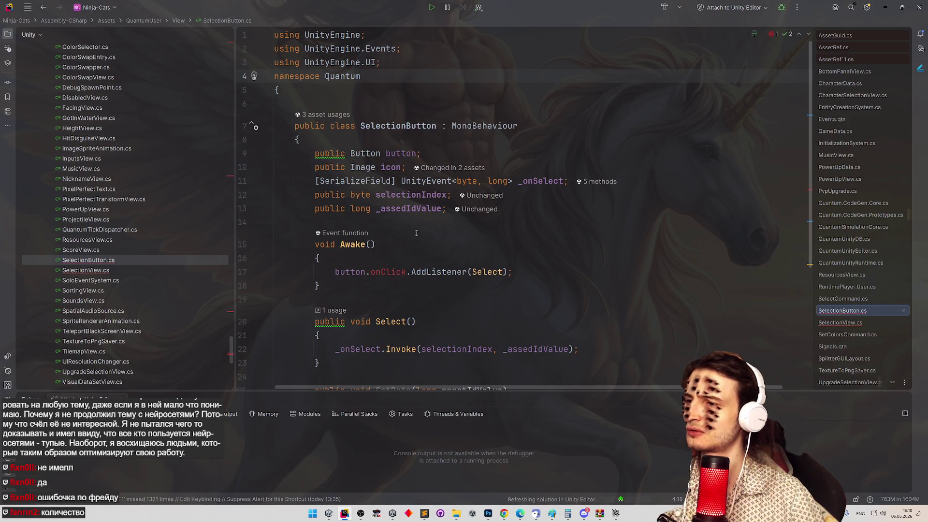
pyautogui.hotkey('ctrl', 'shift', 'BackSpace')
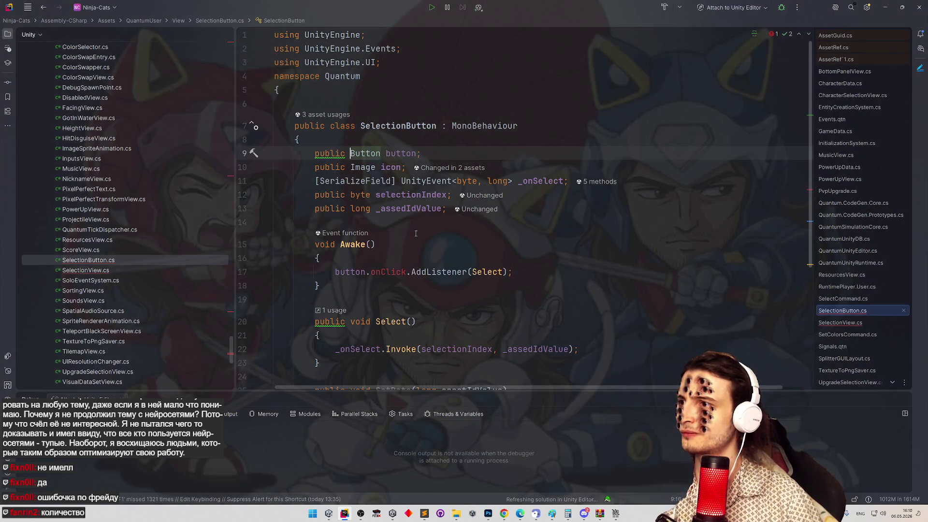
pyautogui.moveTo(367, 156)
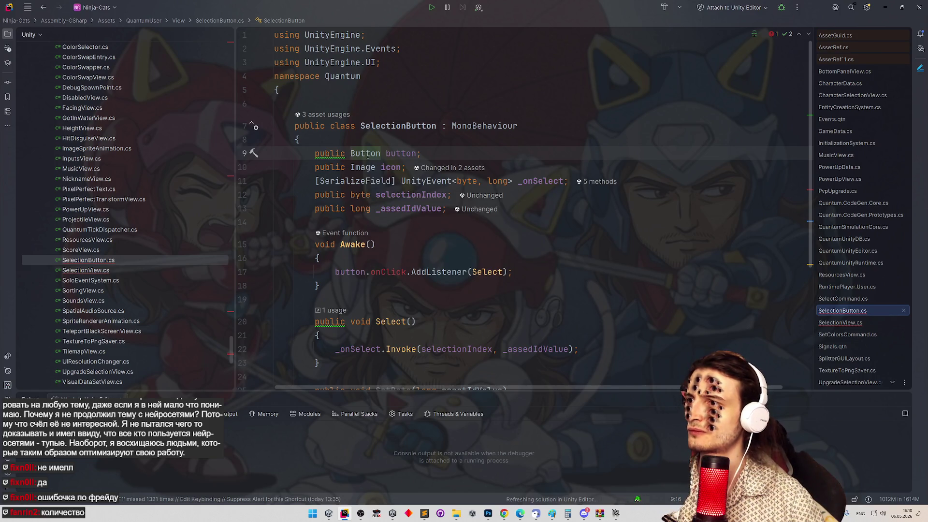
pyautogui.hotkey('ctrl', 'z')
pyautogui.click(423, 89)
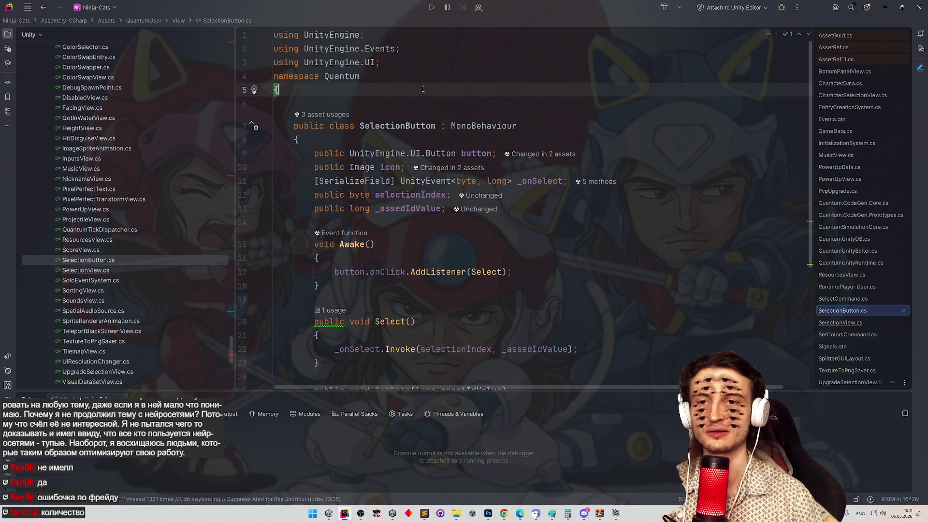
pyautogui.scroll(-2, 501, 139)
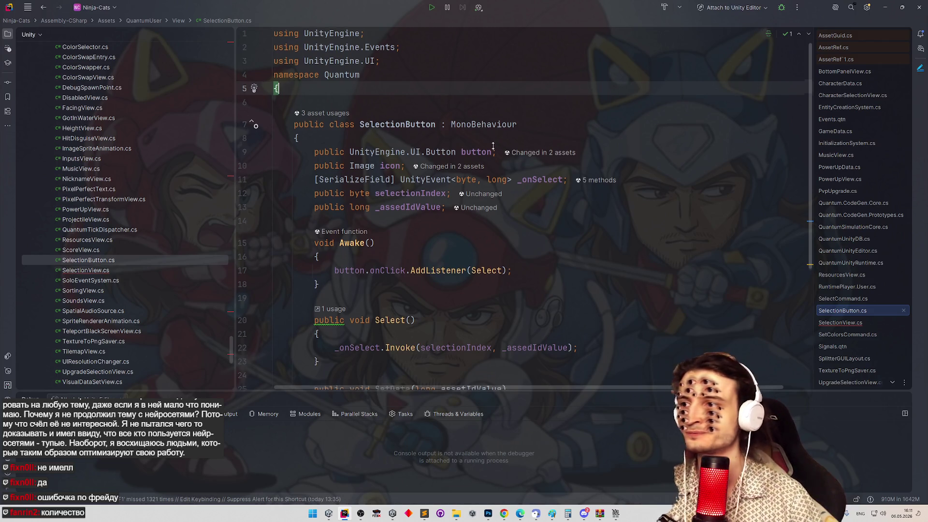
pyautogui.click(576, 185)
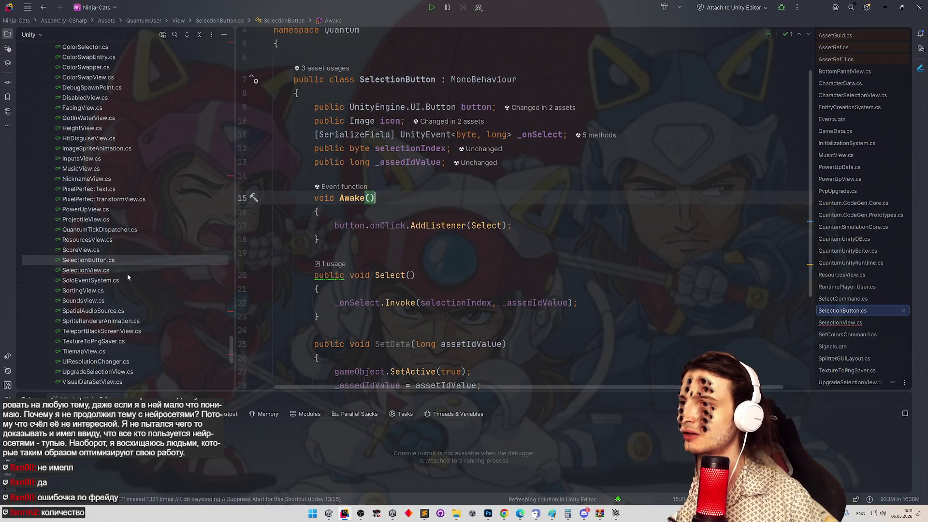
pyautogui.scroll(-4, 529, 250)
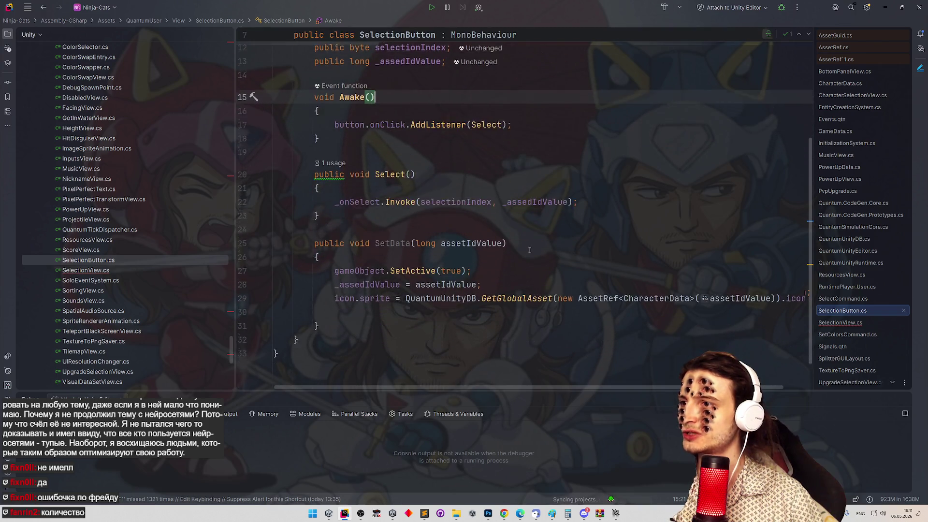
pyautogui.scroll(1, 542, 219)
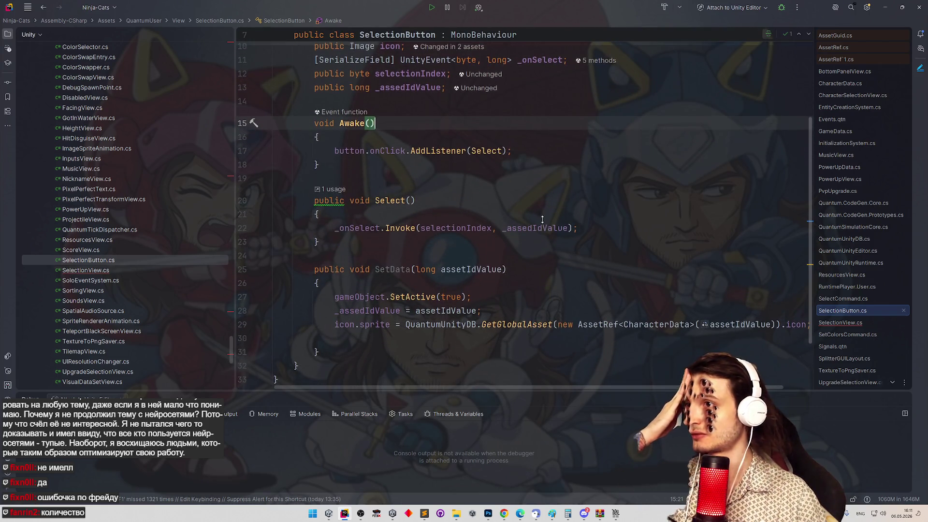
pyautogui.scroll(1, 542, 220)
pyautogui.press('Down')
pyautogui.press('Down')
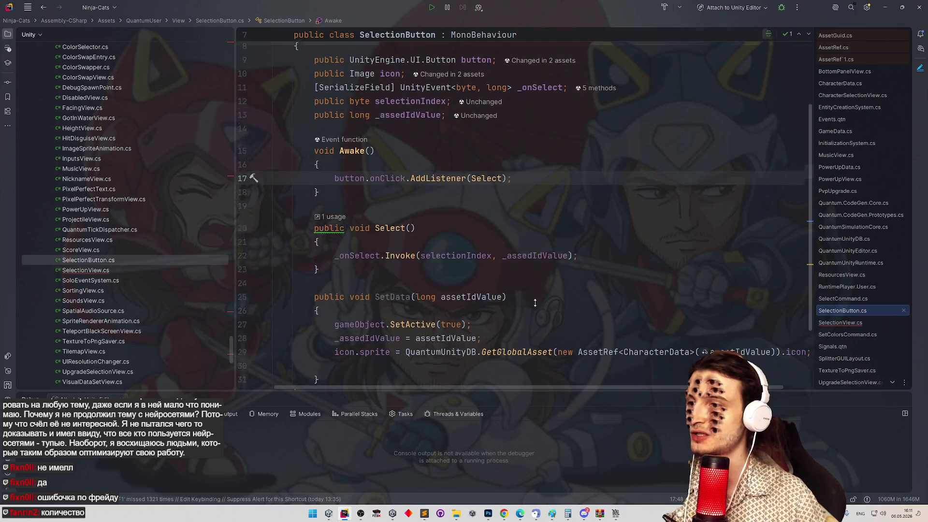
pyautogui.scroll(-2, 535, 302)
pyautogui.click(123, 262)
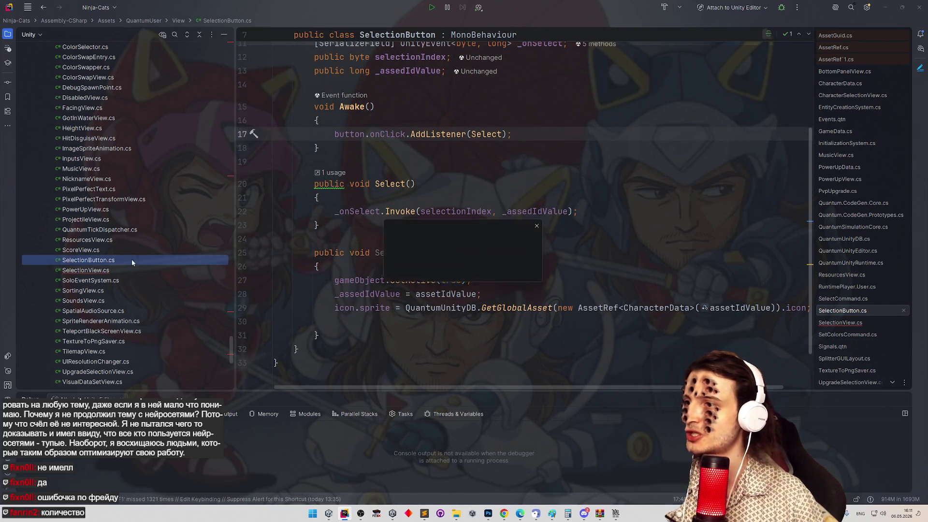
# Duplicate SelectionButton.cs as a new file named CharacterSelectionButton.cs.
pyautogui.press('Home')
pyautogui.write('Charact')
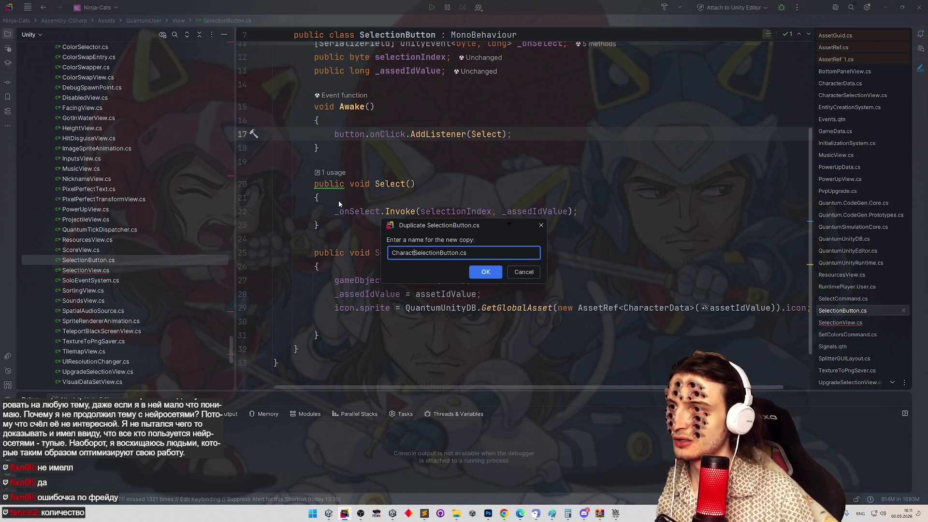
pyautogui.write('er')
pyautogui.press('Return')
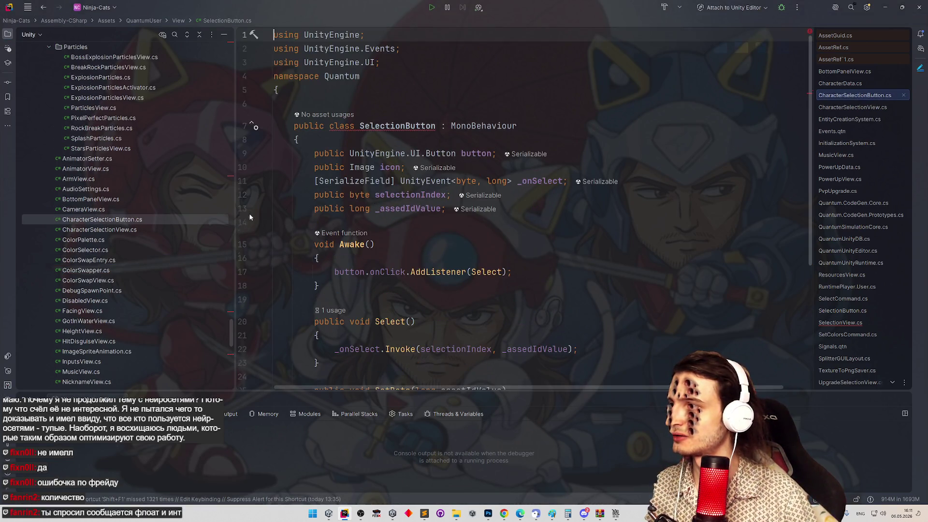
pyautogui.scroll(-5, 580, 239)
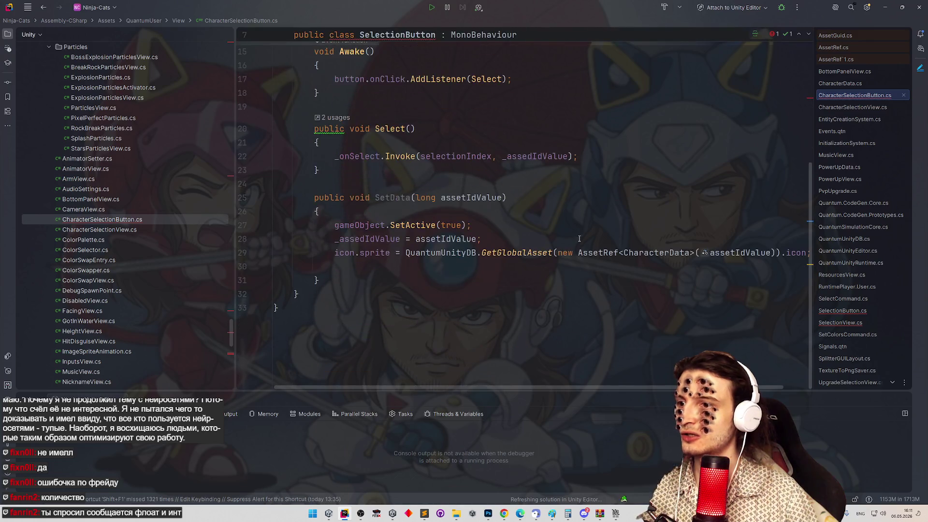
pyautogui.scroll(4, 579, 239)
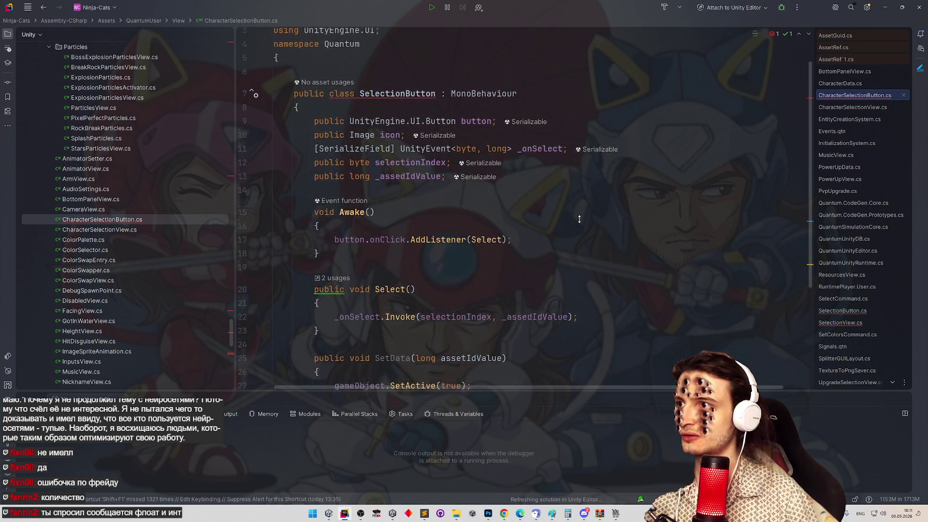
pyautogui.scroll(1, 579, 219)
# Select CharacterSelectionButton.cs and cancel the Shift+F6 file rename dialog without changes.
pyautogui.click(163, 220)
pyautogui.hotkey('shift', 'F6')
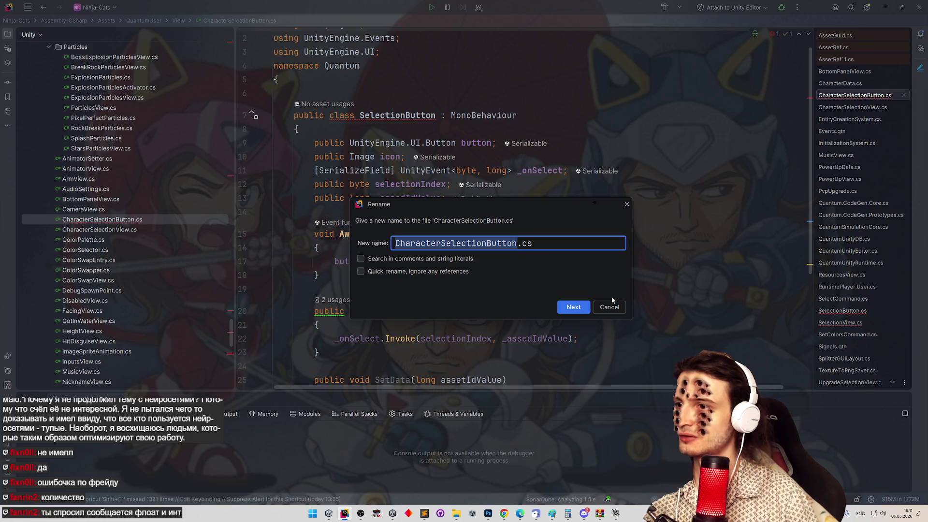
pyautogui.click(611, 307)
pyautogui.scroll(-5, 628, 233)
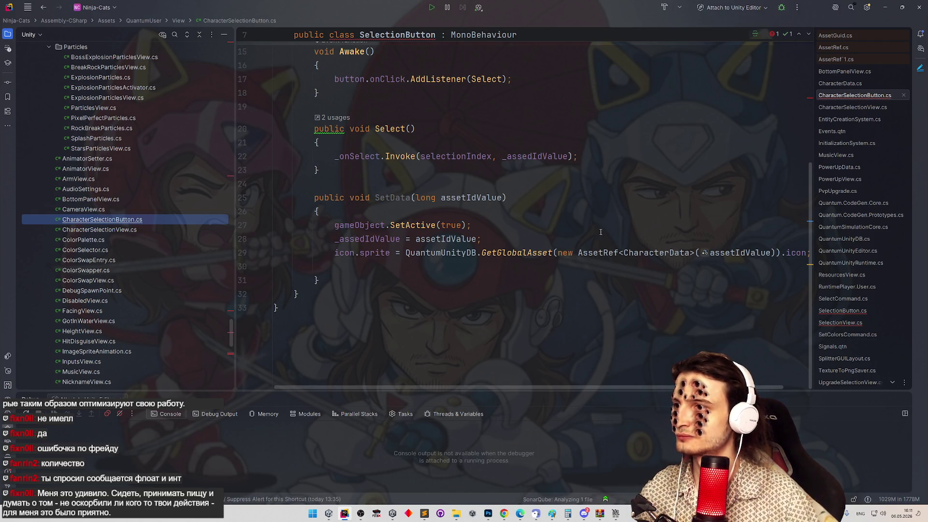
pyautogui.scroll(4, 601, 232)
pyautogui.hotkey('shift', 'F6')
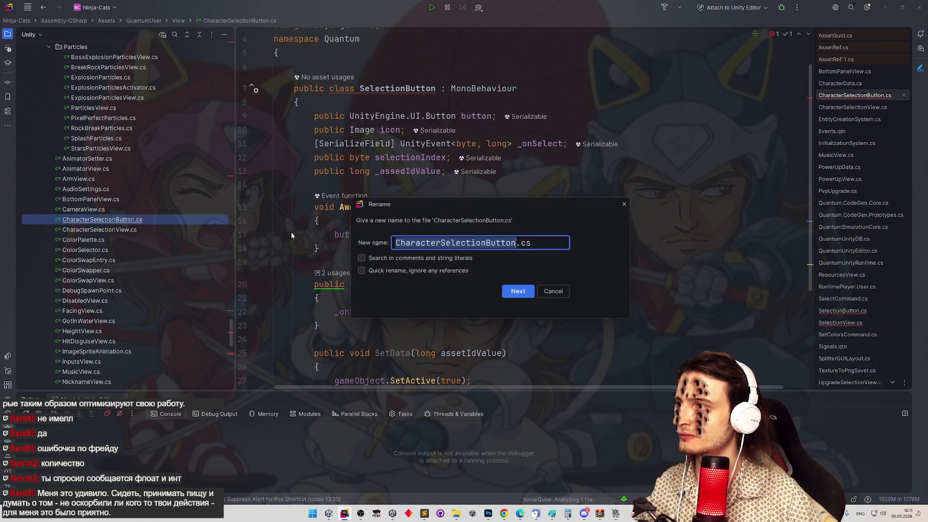
pyautogui.click(612, 306)
# Rename the class to CharacterSelectionButton and delete its button and _onSelect field declarations.
pyautogui.write('Character')
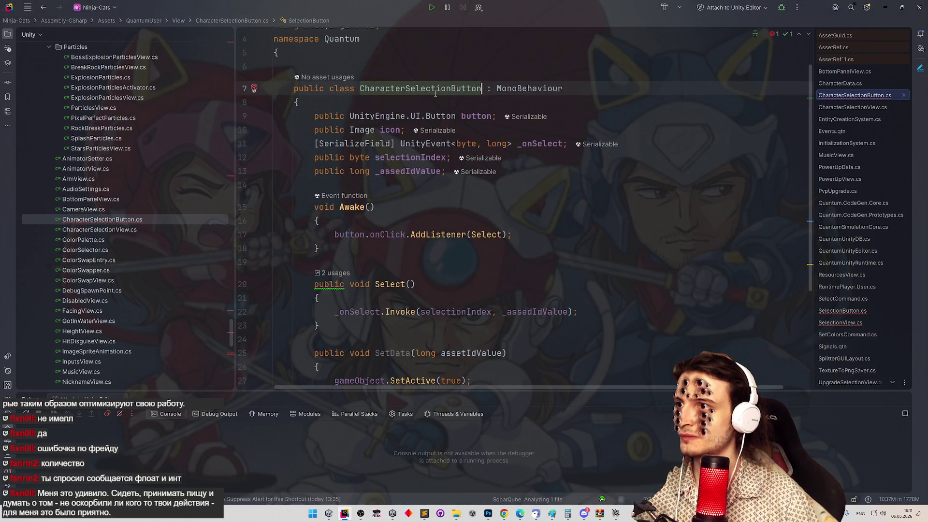
pyautogui.hotkey('shift', 'Up')
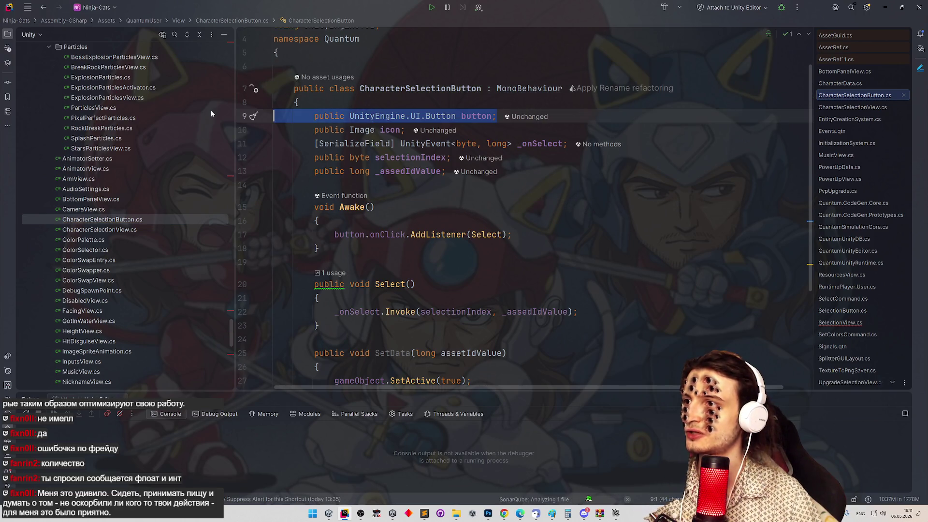
pyautogui.press('BackSpace')
pyautogui.click(686, 128)
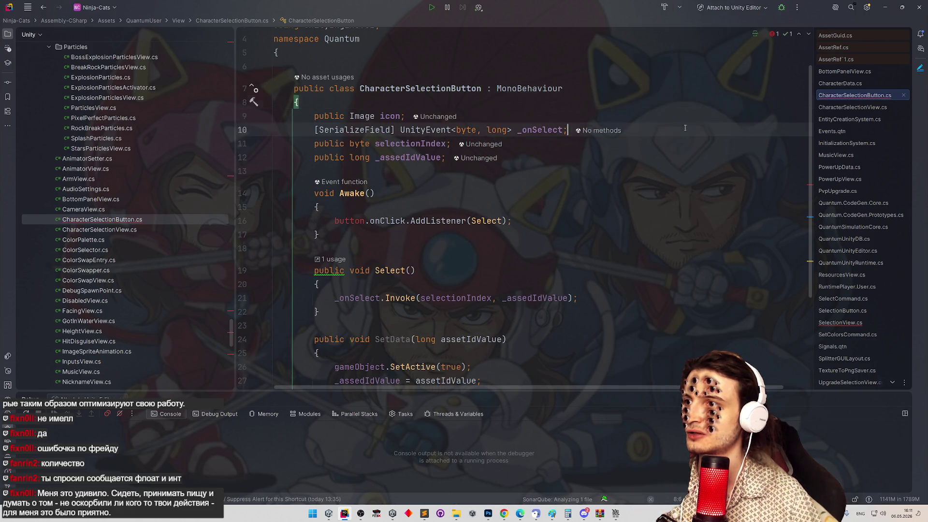
pyautogui.hotkey('shift', 'Up')
pyautogui.hotkey('shift', 'Home')
pyautogui.moveTo(687, 133); pyautogui.dragTo(265, 129)
pyautogui.press('BackSpace')
pyautogui.press('BackSpace')
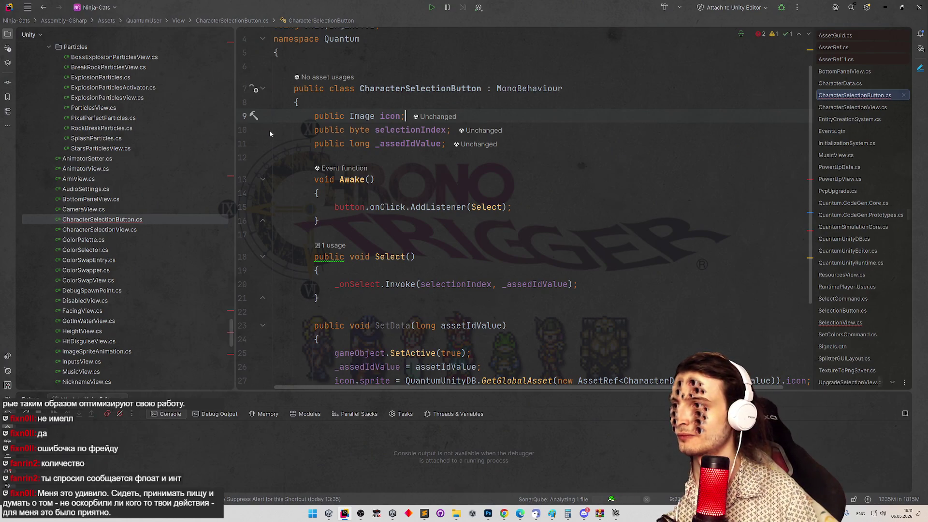
# Change the base class from MonoBehaviour to SelectionButton.
pyautogui.click(532, 89)
pyautogui.doubleClick(531, 89)
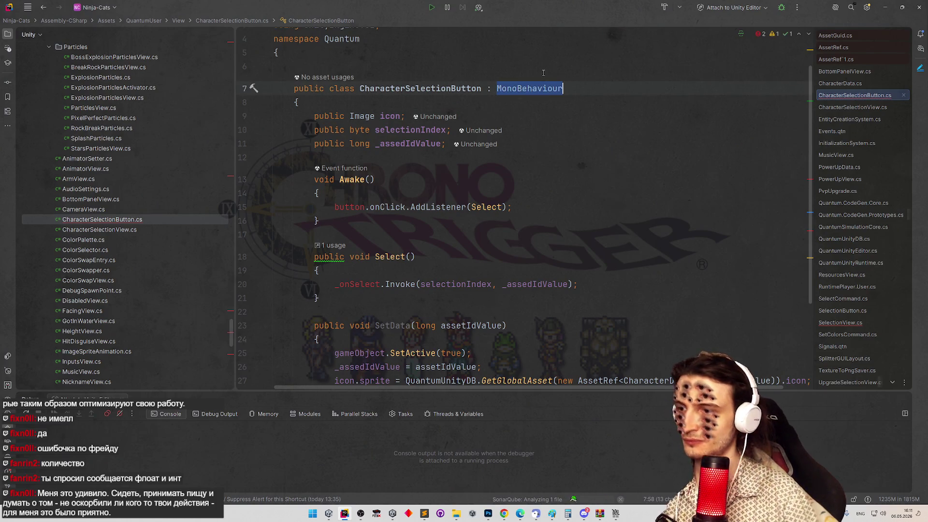
pyautogui.write('SelectionB')
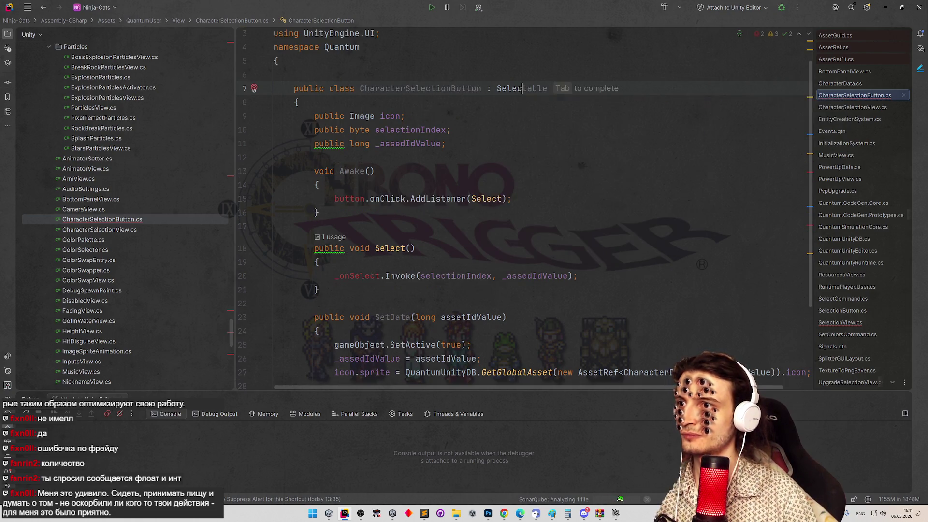
pyautogui.press('Return')
# Keep the Awake method in place and jump to the SelectionButton class declaration.
pyautogui.moveTo(274, 234)
pyautogui.mouseDown()
pyautogui.moveTo(298, 207)
pyautogui.moveTo(294, 179)
pyautogui.mouseUp()
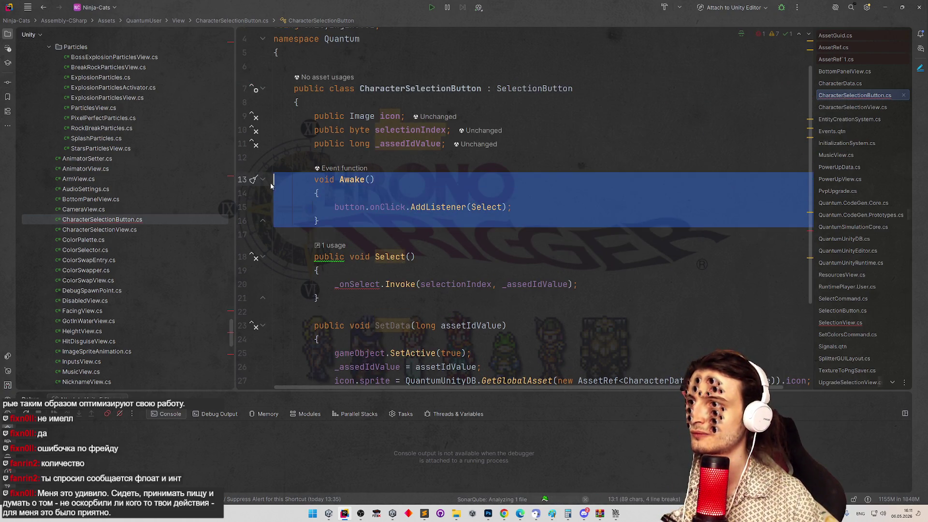
pyautogui.hotkey('ctrl', 'x')
pyautogui.hotkey('ctrl', 'z')
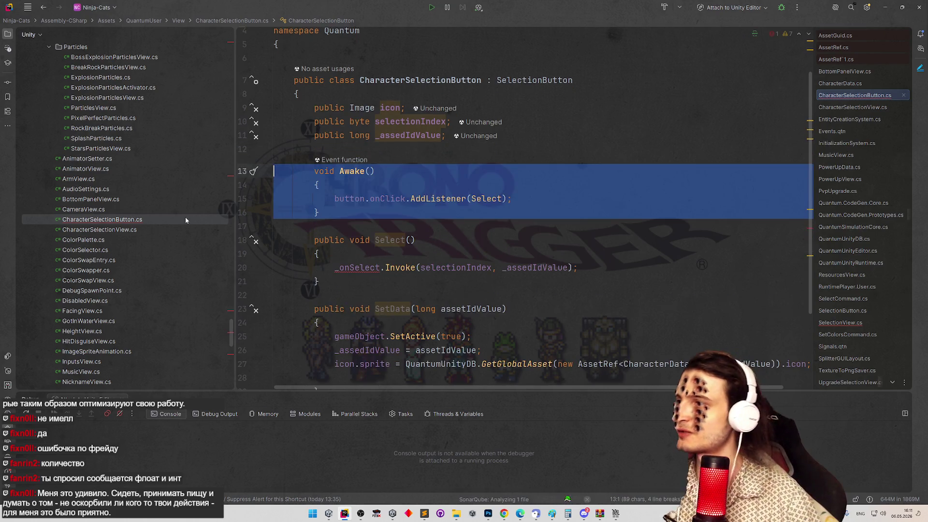
pyautogui.click(526, 81)
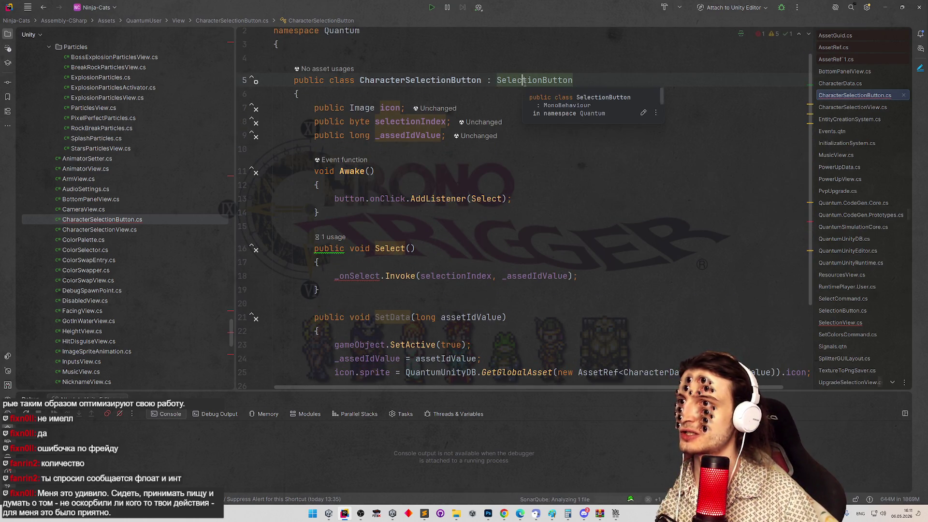
pyautogui.keyDown('ctrl'); pyautogui.click(526, 81); pyautogui.keyUp('ctrl')
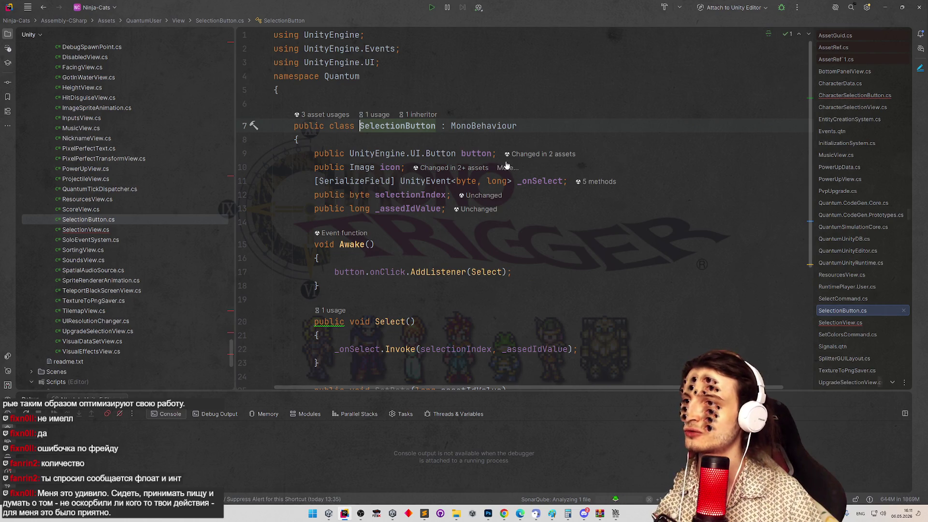
# Review SelectionButton's icon and button fields and the arguments of the _onSelect.Invoke call.
pyautogui.moveTo(405, 167); pyautogui.dragTo(234, 164)
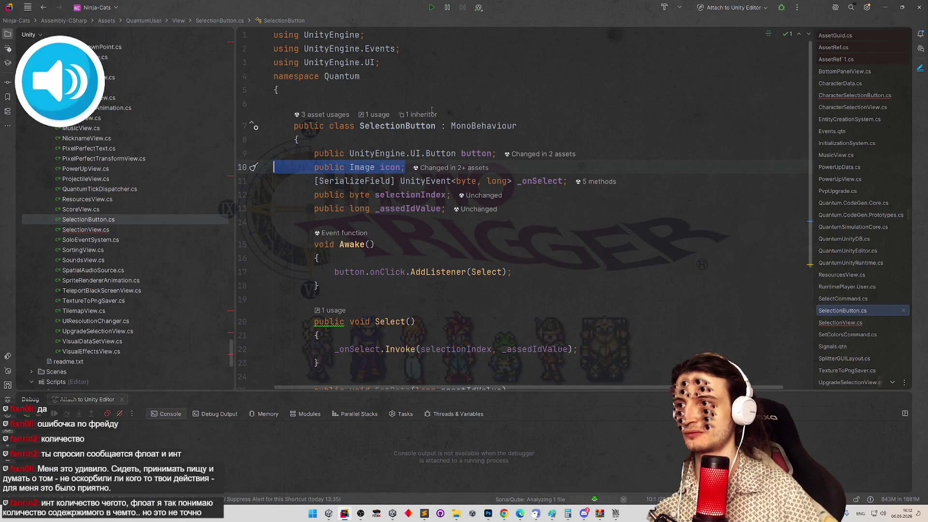
pyautogui.click(614, 141)
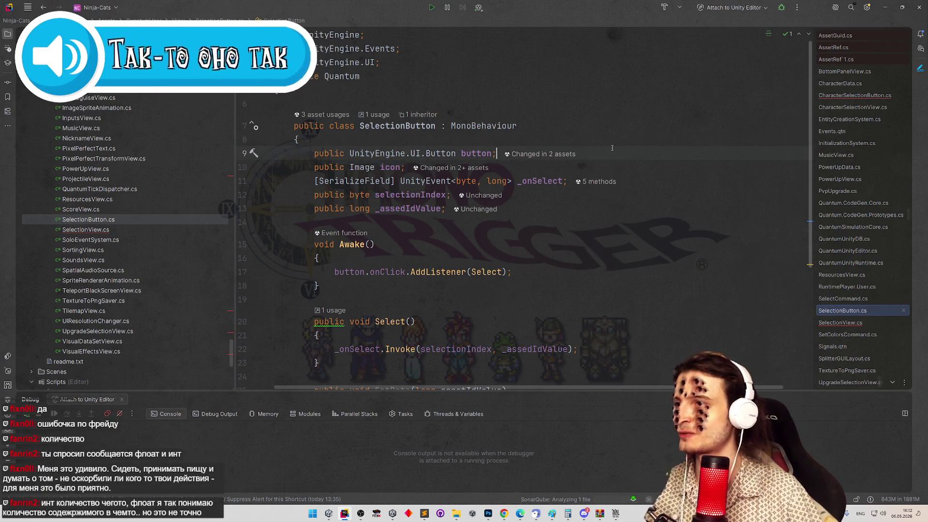
pyautogui.click(631, 154)
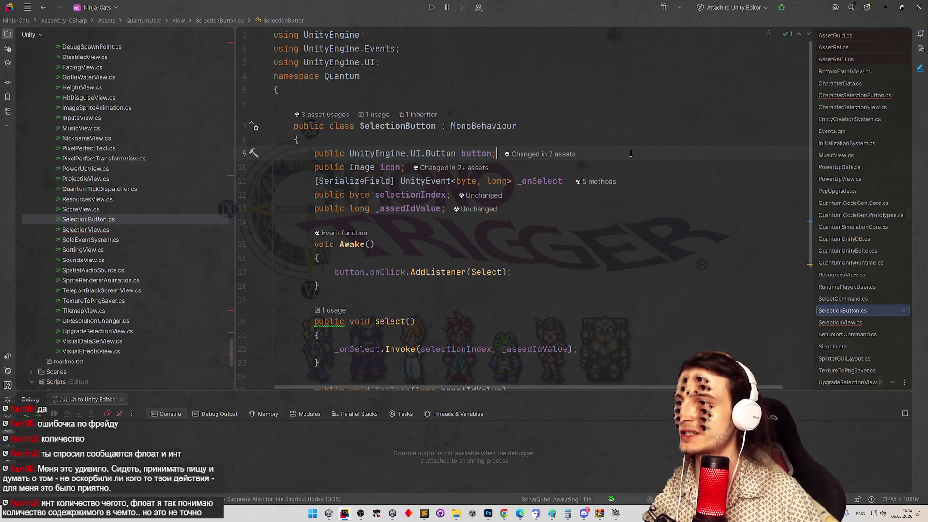
pyautogui.doubleClick(441, 153)
pyautogui.scroll(-1, 580, 201)
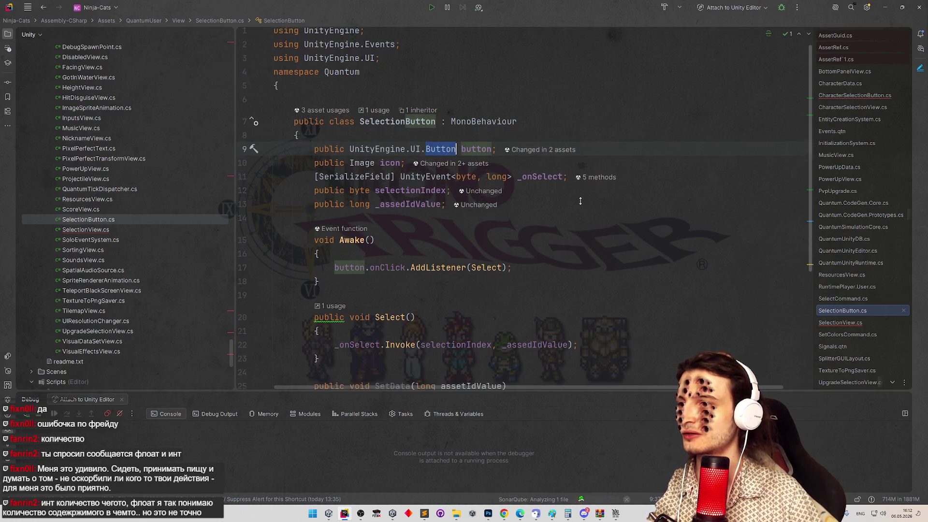
pyautogui.scroll(-2, 581, 201)
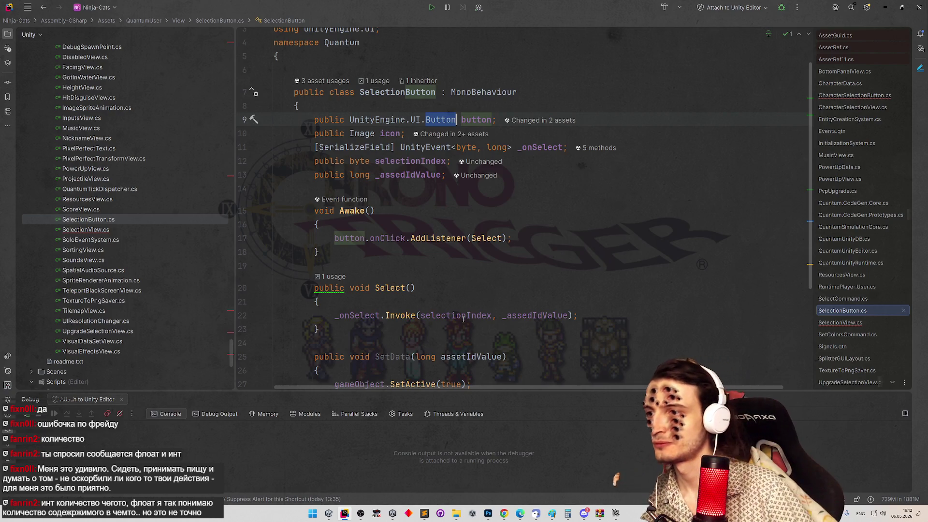
pyautogui.doubleClick(489, 315)
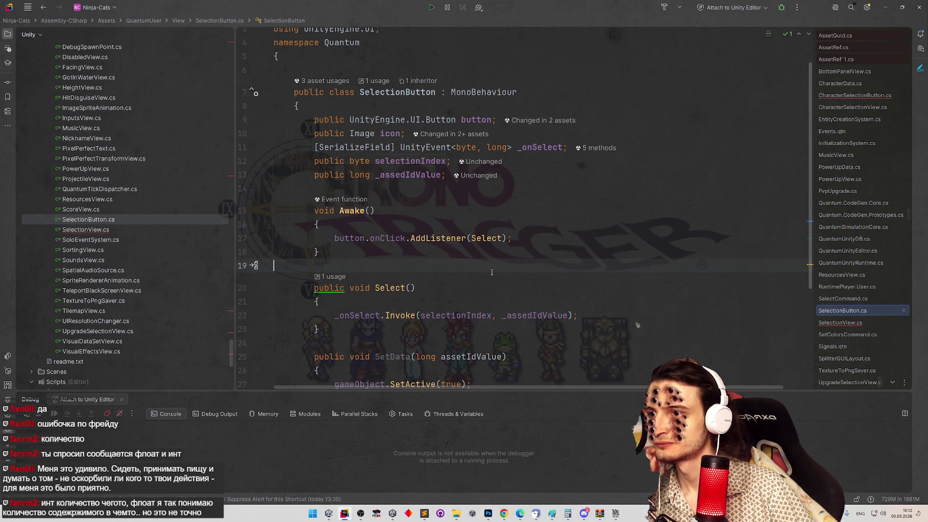
pyautogui.hotkey('ctrl', 'Right')
pyautogui.hotkey('ctrl', 'shift', 'Right')
pyautogui.click(468, 305)
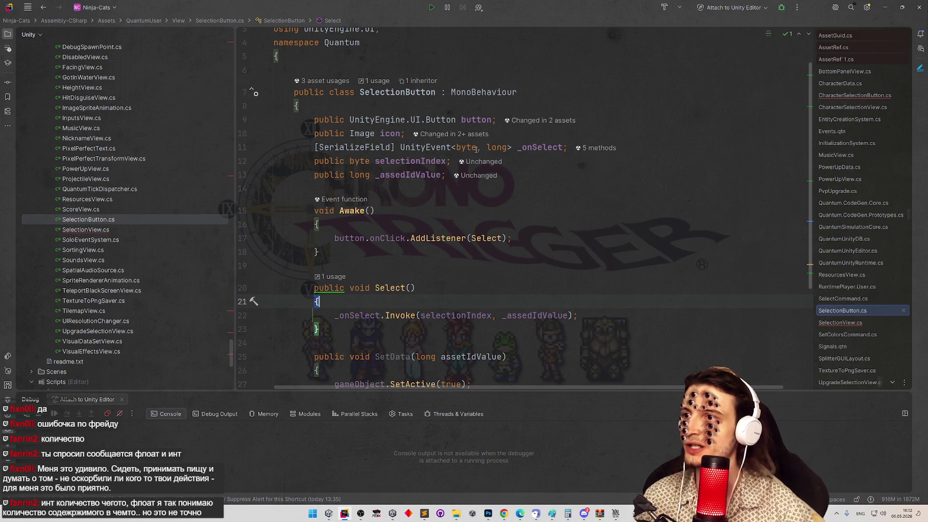
# Remove long from UnityEvent<byte, long> and _assedIdValue from the _onSelect.Invoke call.
pyautogui.moveTo(477, 148); pyautogui.dragTo(509, 149)
pyautogui.press('BackSpace')
pyautogui.press('Down')
pyautogui.press('Down')
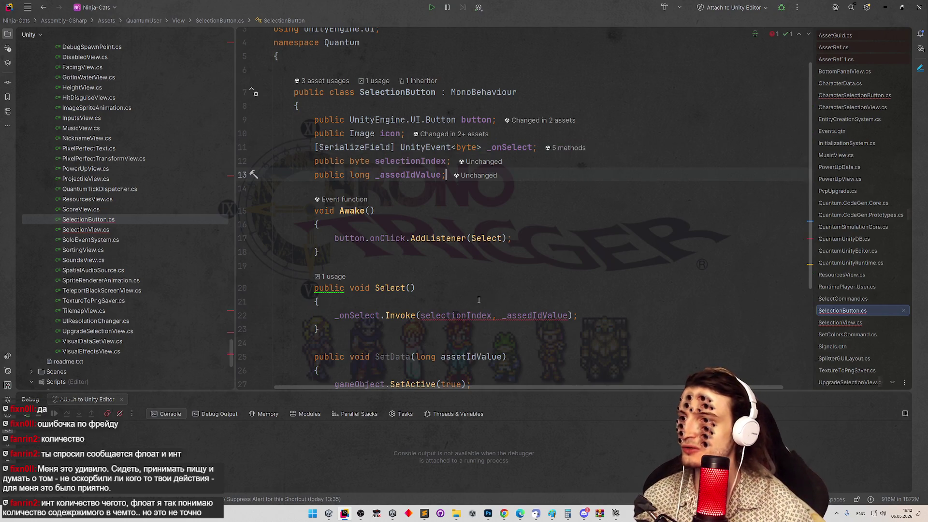
pyautogui.moveTo(492, 315); pyautogui.dragTo(573, 317)
pyautogui.press('BackSpace')
pyautogui.press('Up')
pyautogui.press('Up')
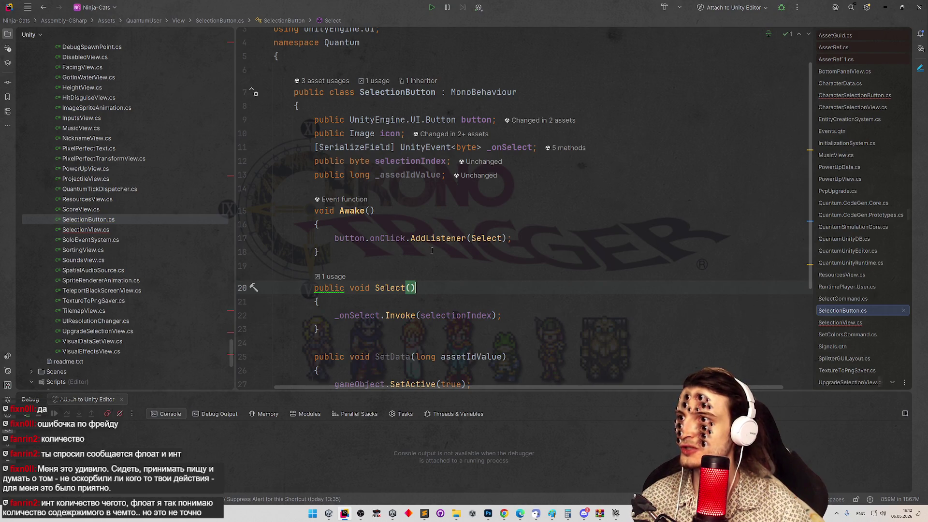
pyautogui.scroll(-1, 435, 250)
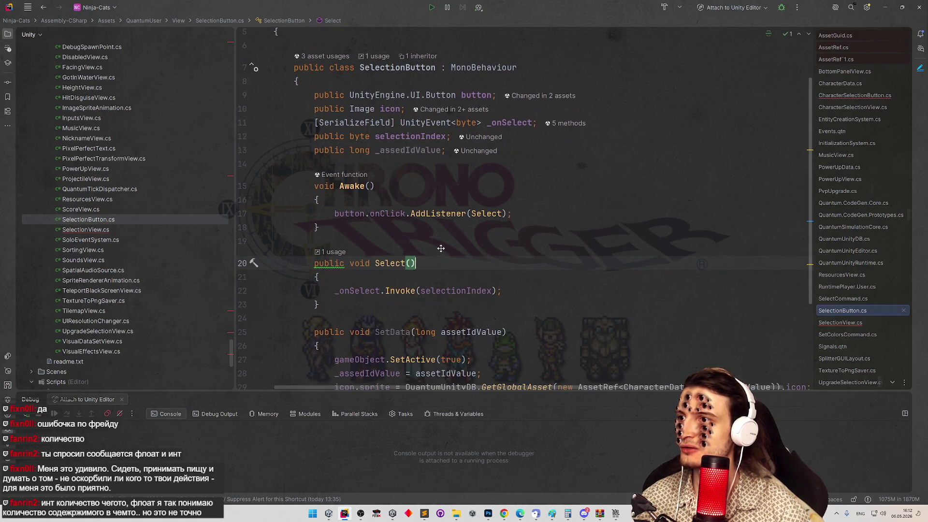
pyautogui.scroll(-3, 442, 247)
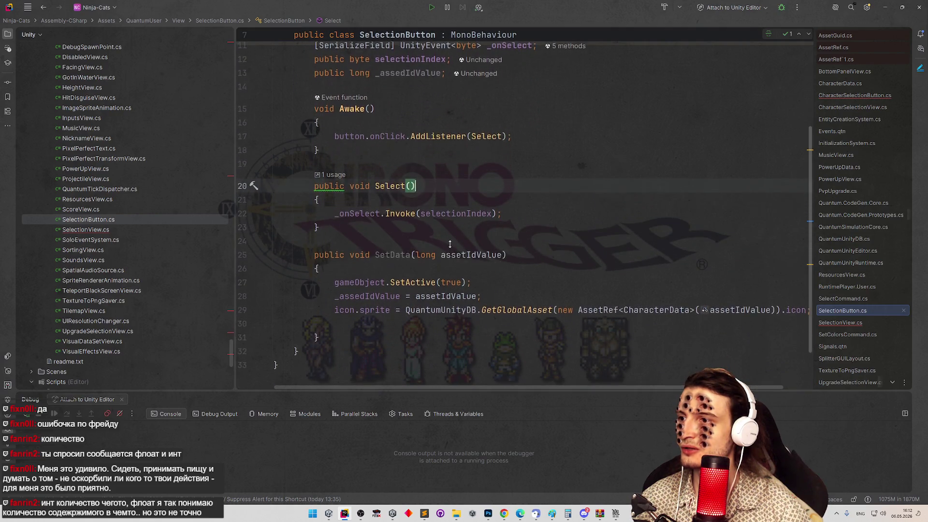
pyautogui.scroll(1, 449, 245)
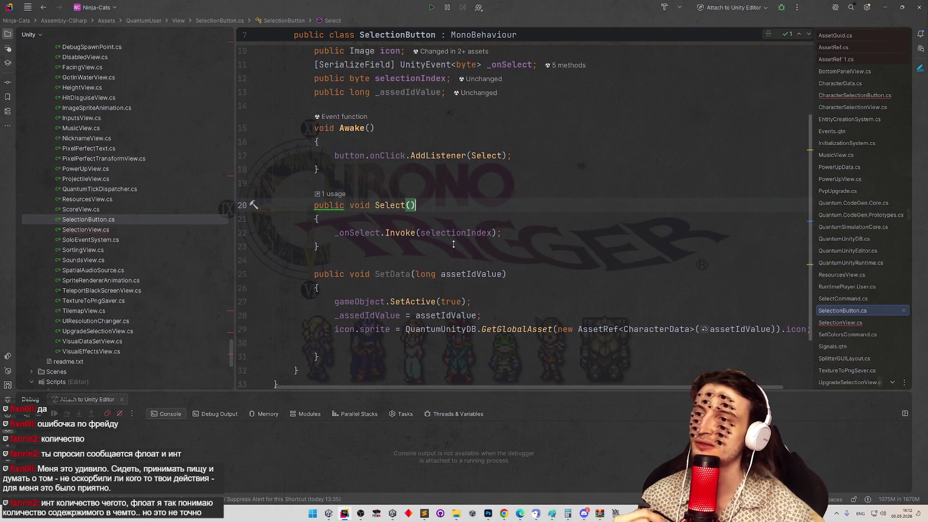
pyautogui.scroll(1, 453, 244)
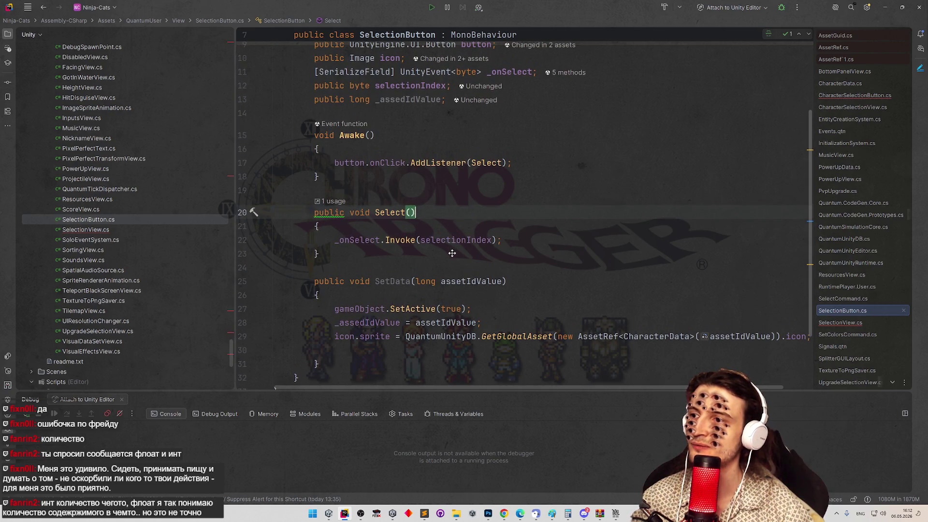
pyautogui.scroll(-1, 452, 253)
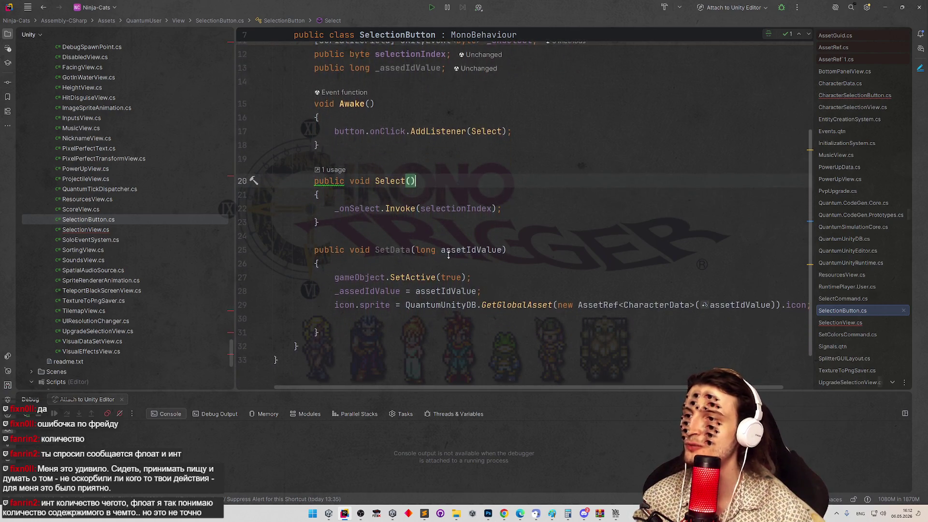
pyautogui.scroll(-1, 448, 256)
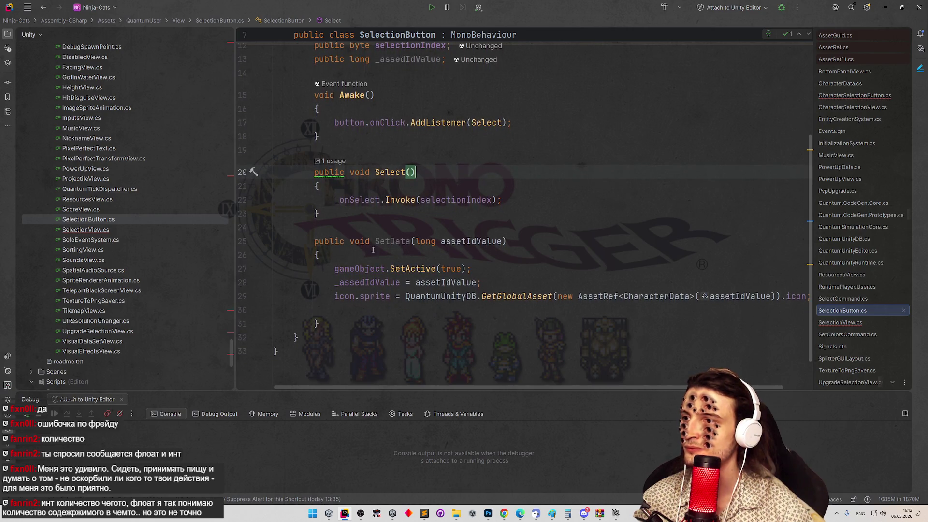
pyautogui.click(349, 242)
pyautogui.write('vir')
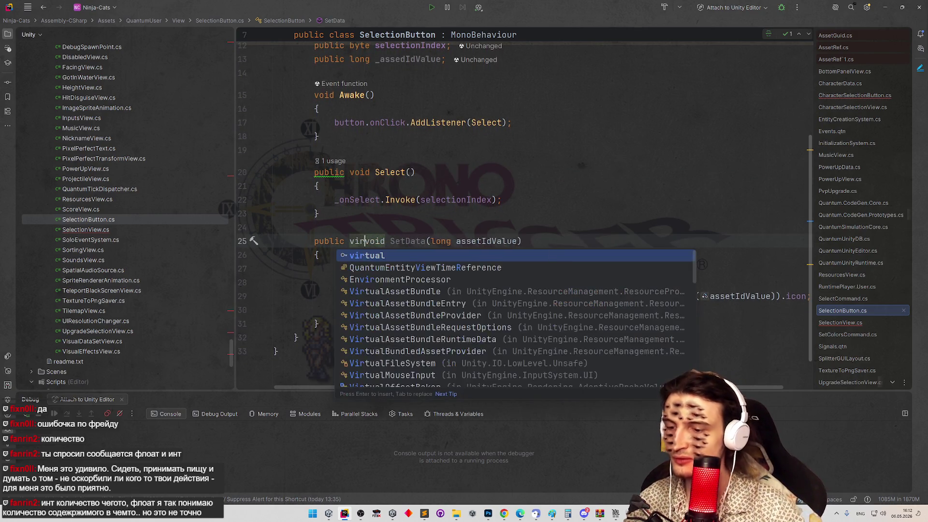
pyautogui.write('tual')
pyautogui.click(482, 296)
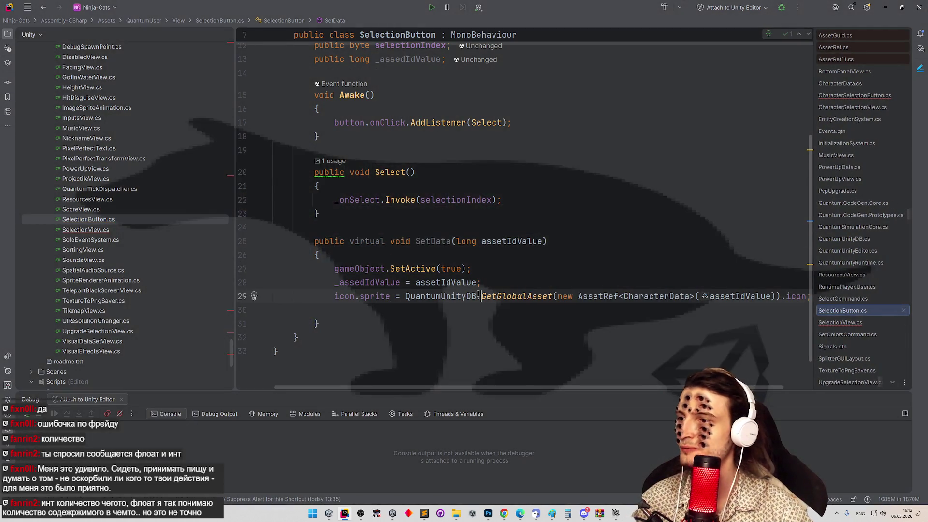
pyautogui.click(454, 308)
pyautogui.hscroll(2, 612, 389)
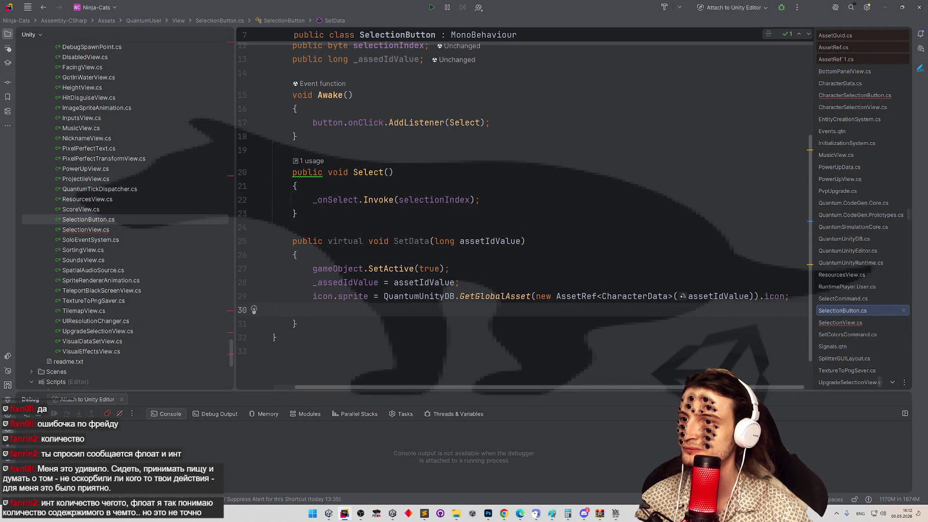
pyautogui.moveTo(793, 296)
pyautogui.mouseDown()
pyautogui.moveTo(173, 296)
pyautogui.moveTo(314, 284)
pyautogui.mouseUp()
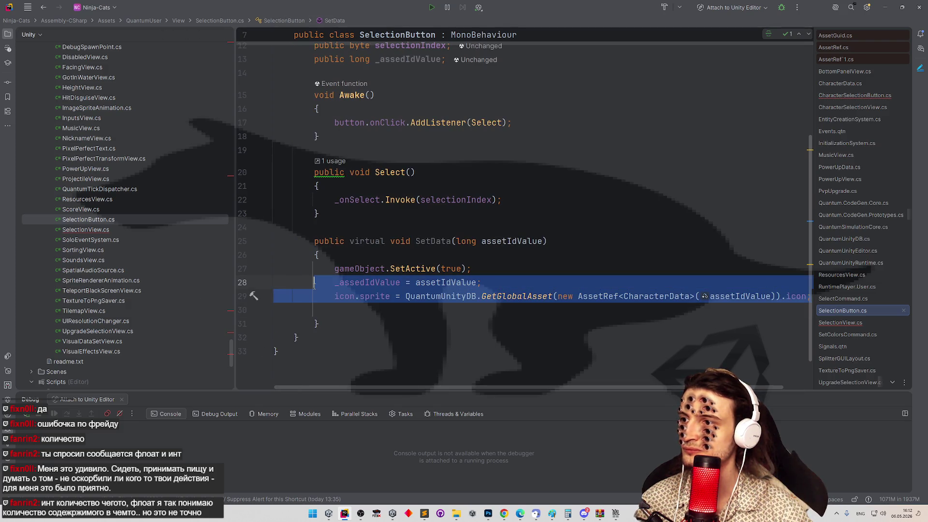
pyautogui.click(315, 284)
pyautogui.scroll(3, 450, 176)
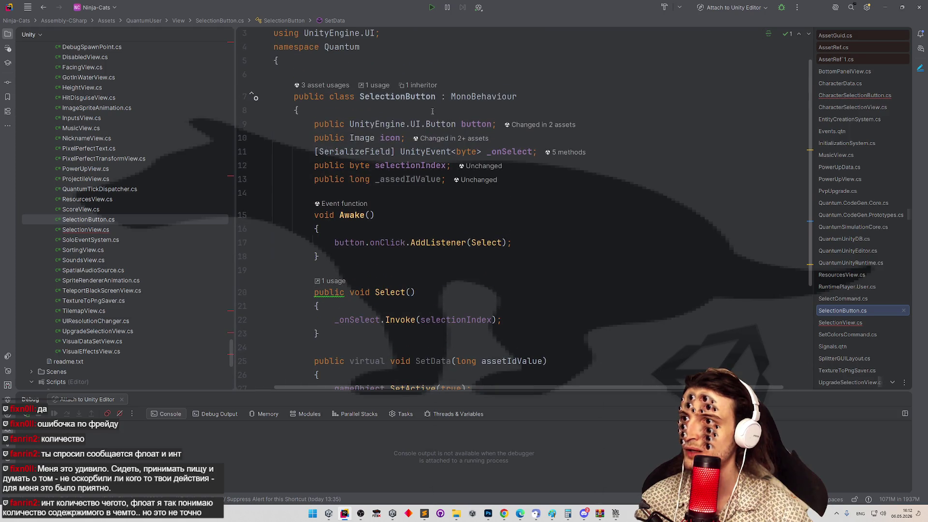
pyautogui.click(437, 97)
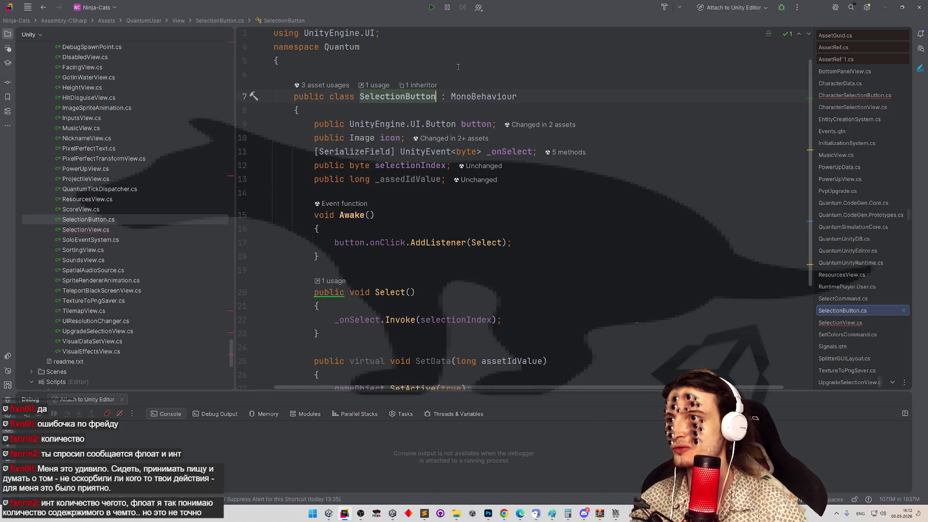
pyautogui.scroll(-4, 496, 169)
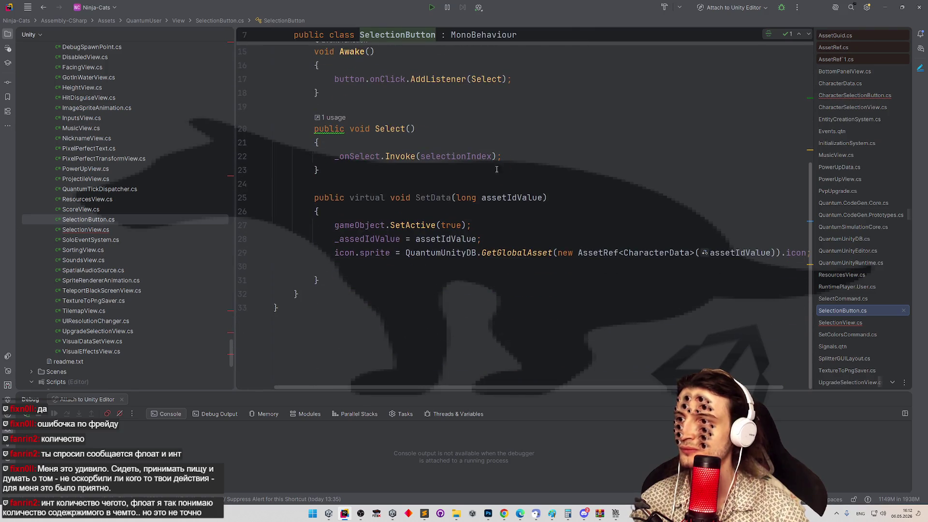
pyautogui.scroll(5, 498, 167)
pyautogui.scroll(-2, 505, 153)
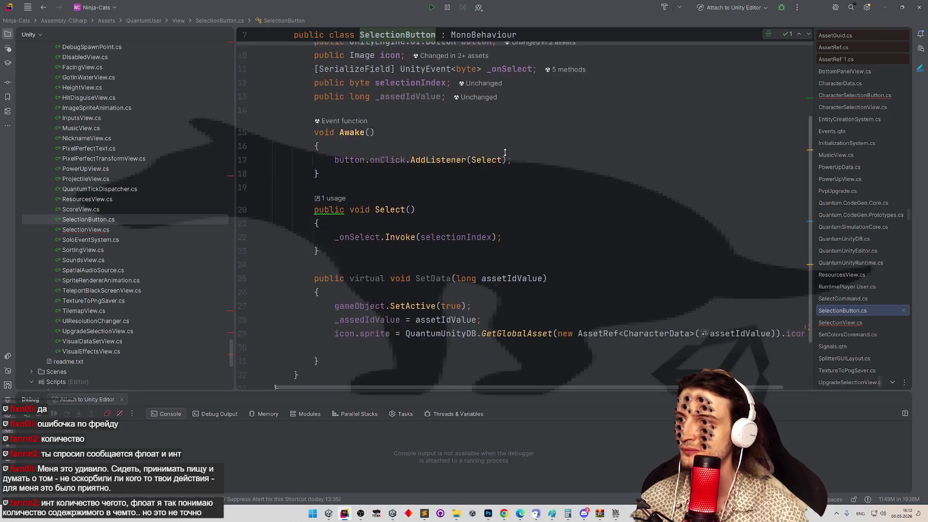
pyautogui.scroll(-1, 507, 146)
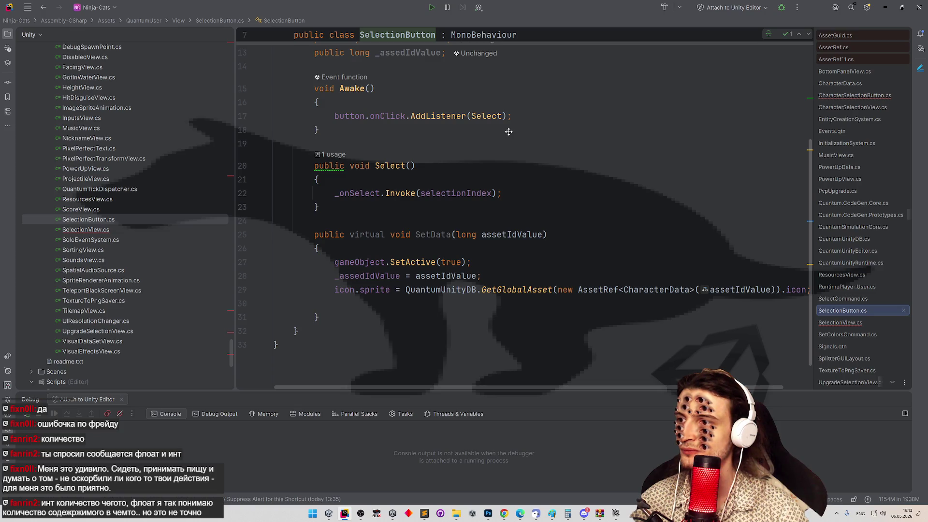
pyautogui.scroll(1, 509, 131)
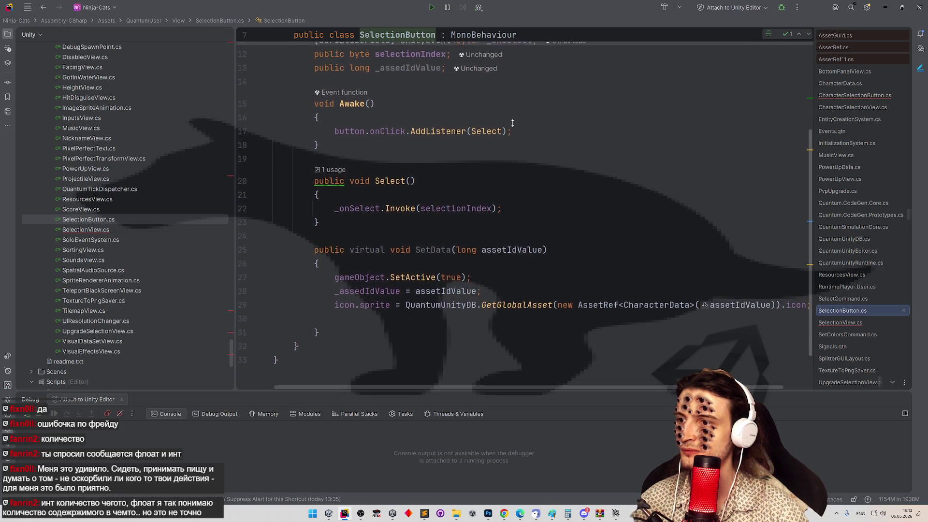
pyautogui.scroll(3, 542, 160)
pyautogui.scroll(-1, 568, 181)
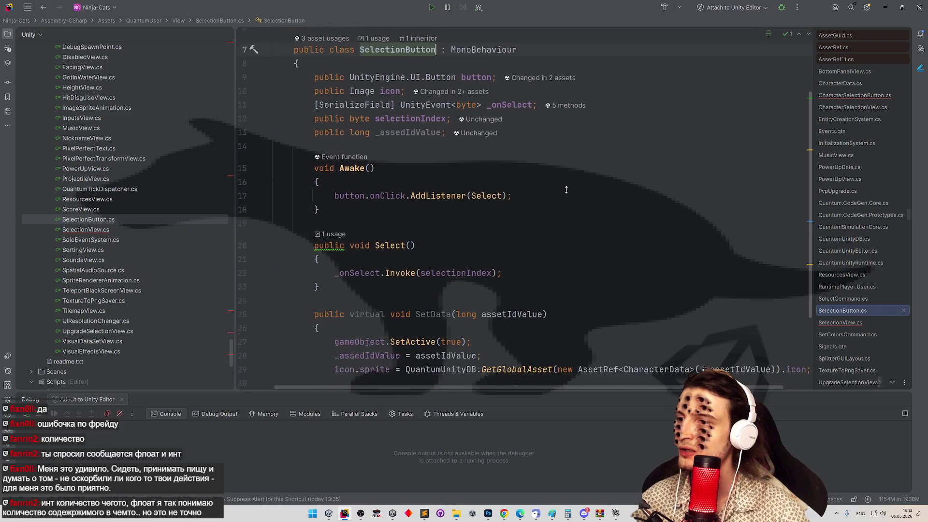
pyautogui.scroll(-1, 563, 187)
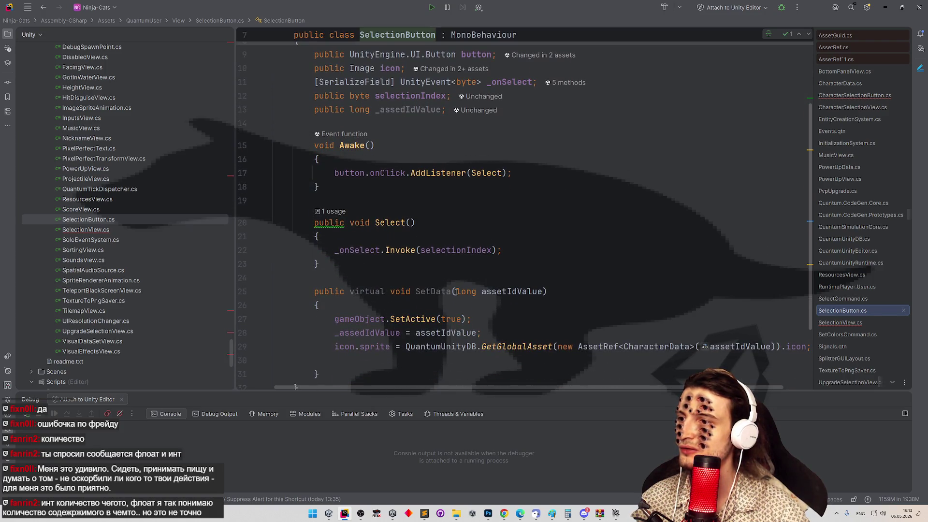
pyautogui.moveTo(327, 345); pyautogui.dragTo(596, 360)
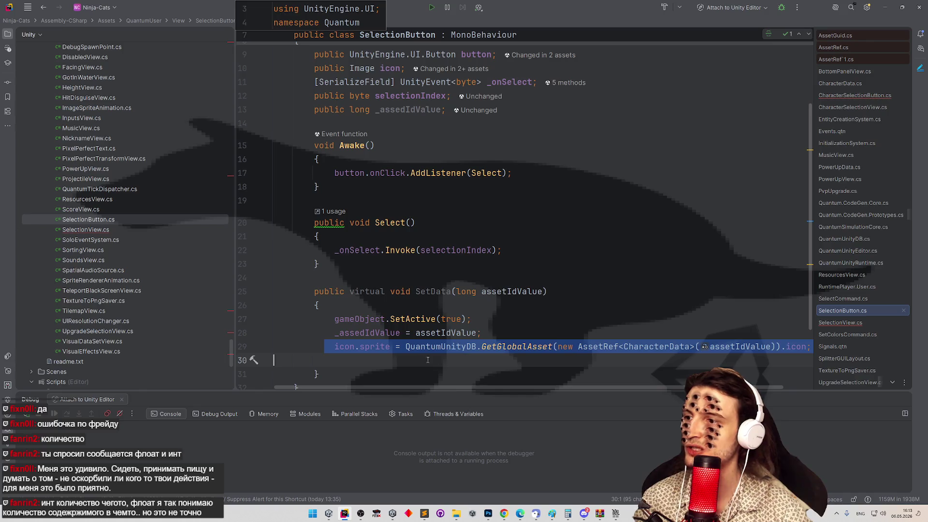
pyautogui.moveTo(428, 361); pyautogui.dragTo(474, 319)
pyautogui.press('BackSpace')
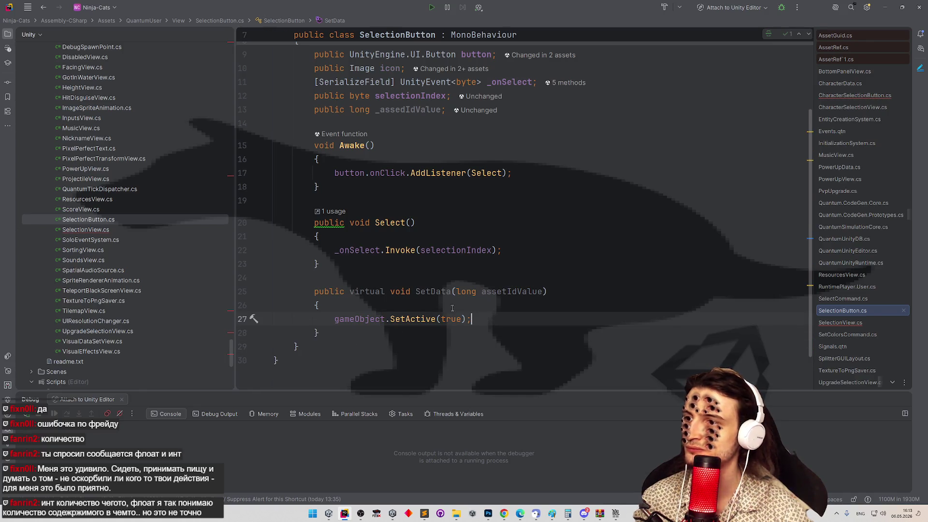
pyautogui.click(454, 303)
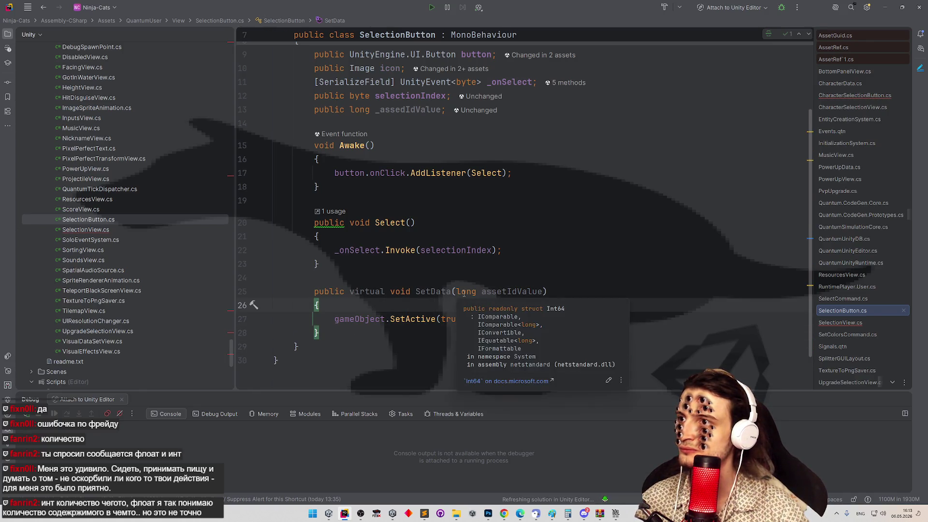
pyautogui.scroll(1, 555, 229)
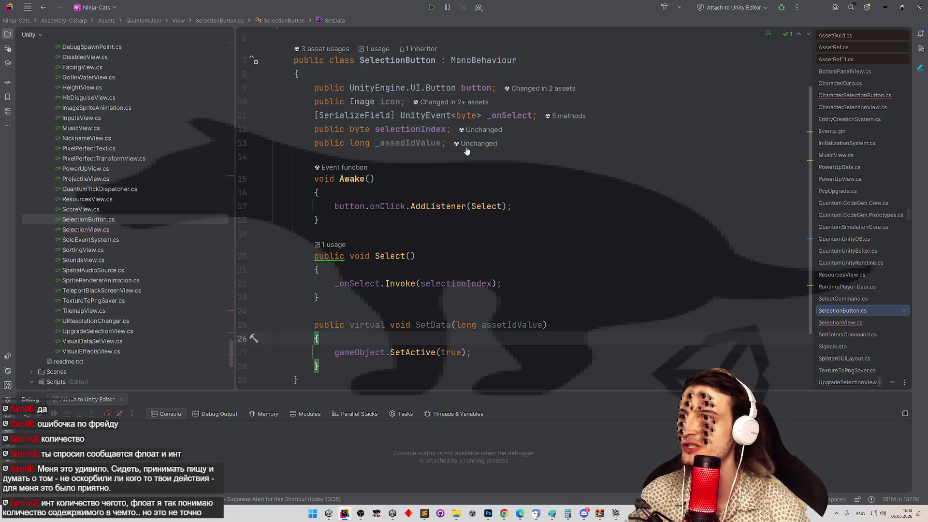
pyautogui.click(477, 116)
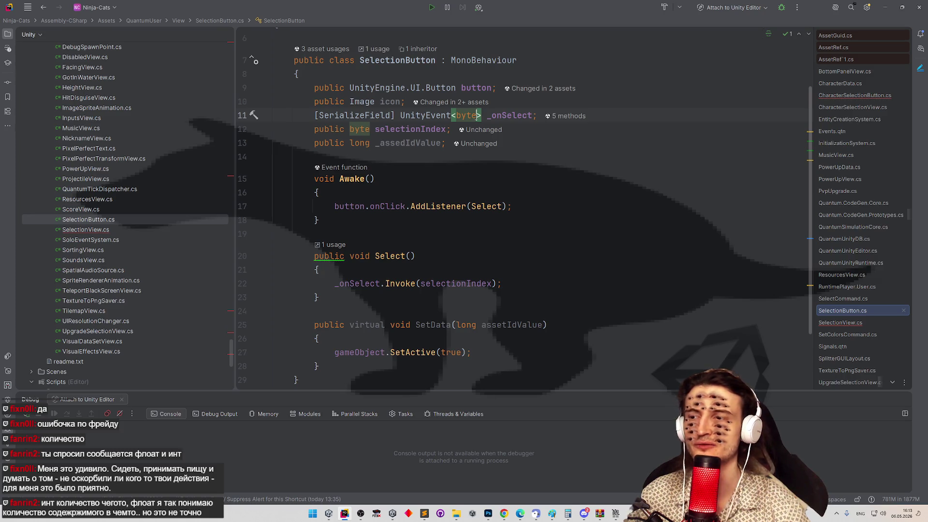
pyautogui.hotkey('ctrl', 'shift', 'z')
pyautogui.hotkey('ctrl', 'shift', 'z')
pyautogui.hotkey('ctrl', 'shift', 'z')
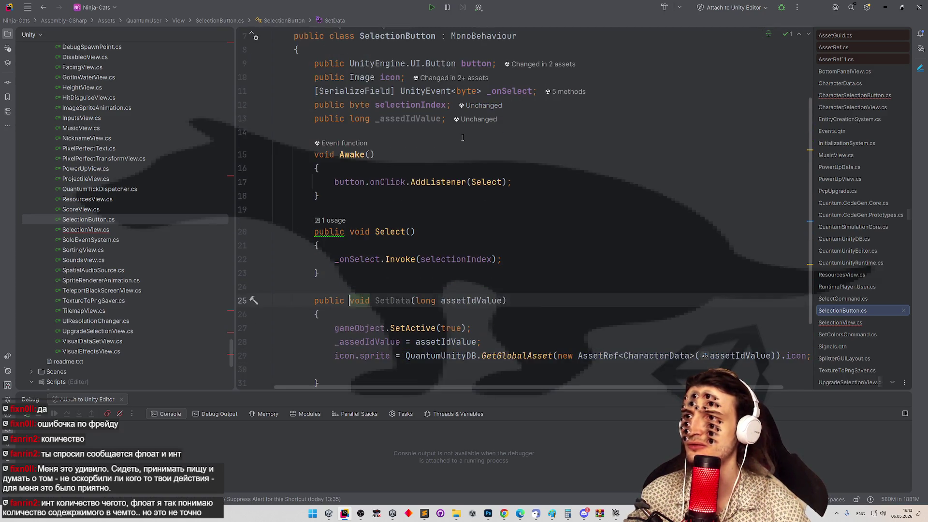
pyautogui.hotkey('ctrl', 'z')
pyautogui.hotkey('ctrl', 'z')
pyautogui.hotkey('ctrl', 'z')
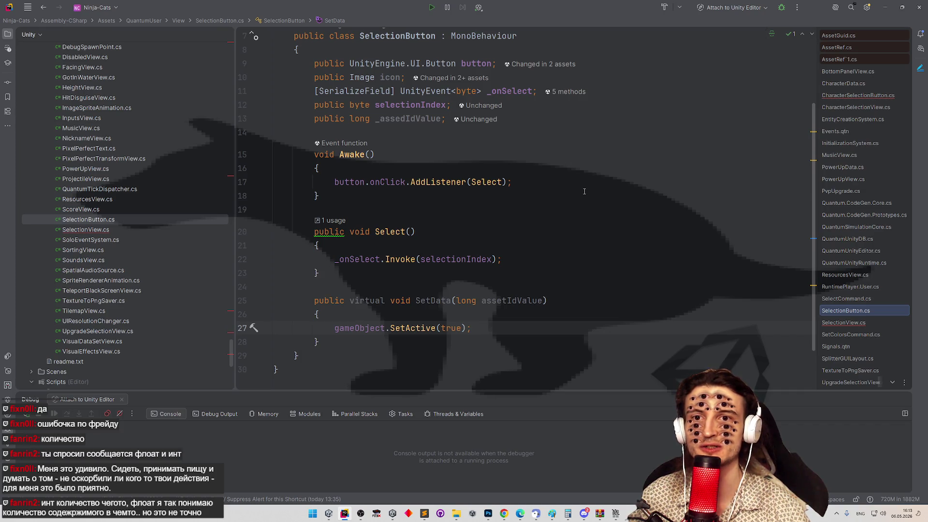
pyautogui.click(579, 206)
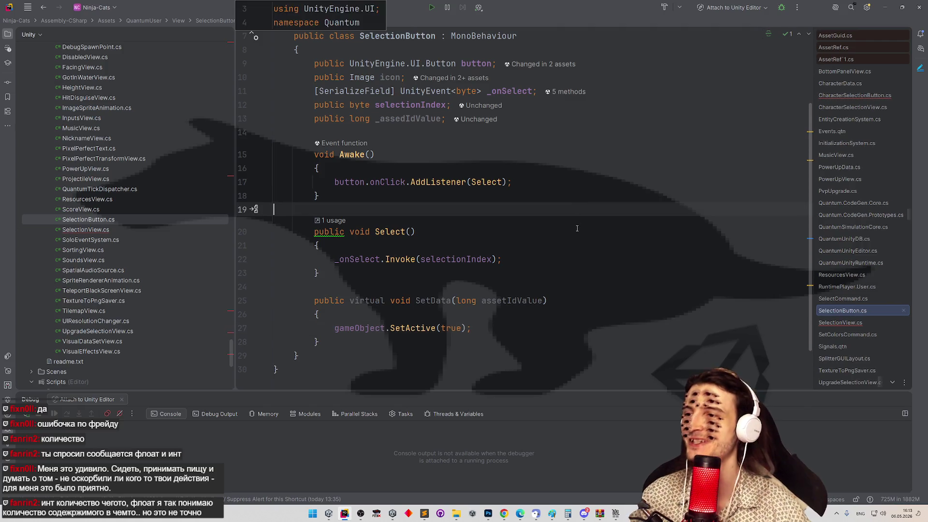
pyautogui.click(576, 232)
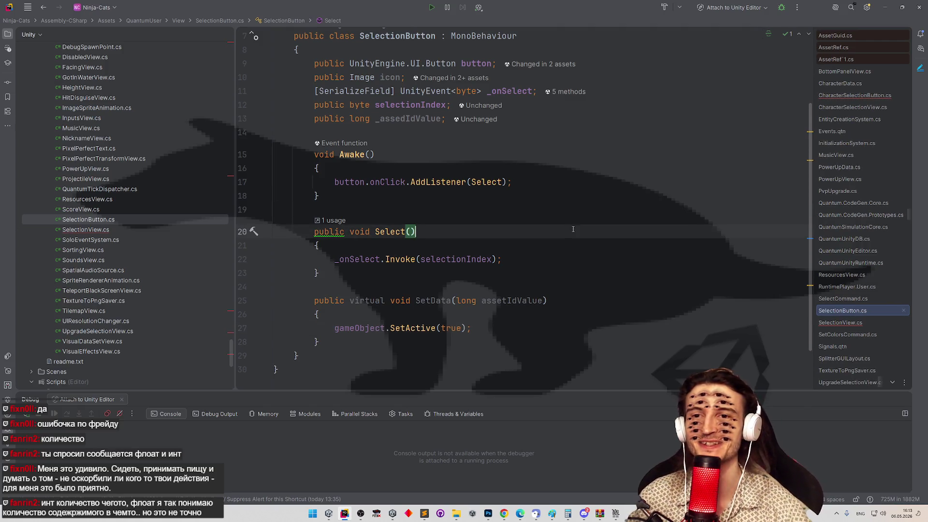
pyautogui.scroll(-2, 573, 230)
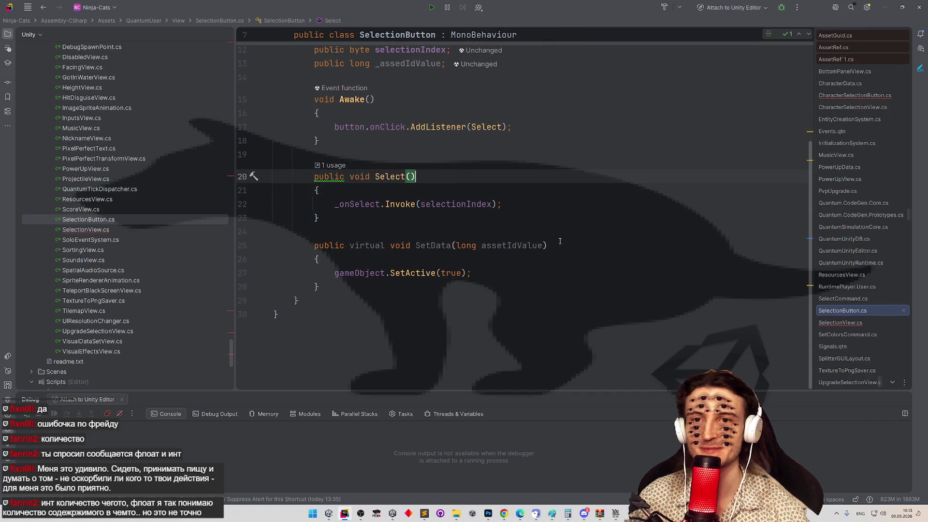
pyautogui.scroll(1, 559, 236)
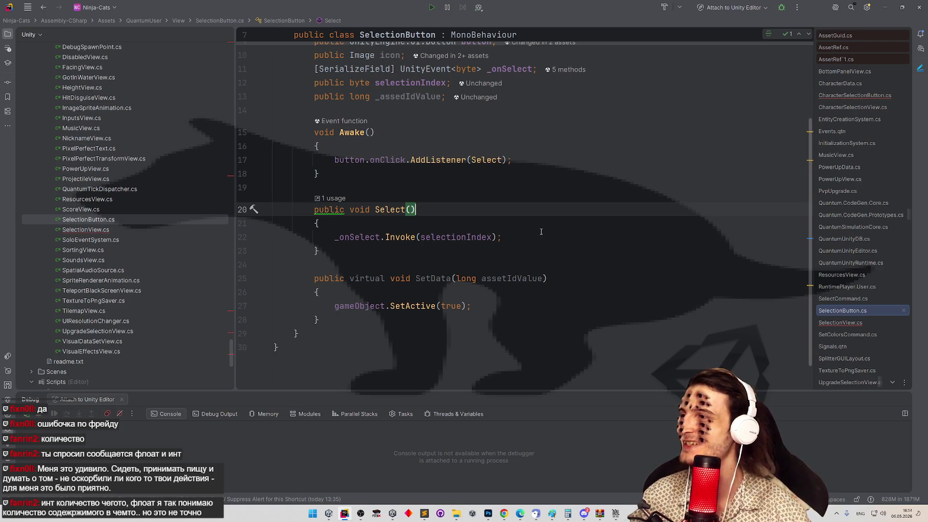
pyautogui.scroll(2, 545, 219)
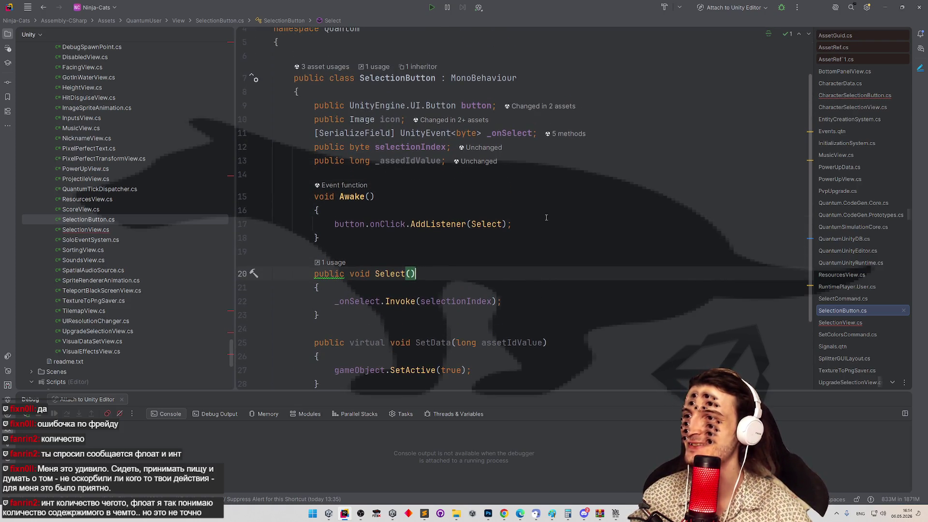
# Delete the 'public long _assedIdValue;' field and its leftover blank line.
pyautogui.moveTo(446, 161); pyautogui.dragTo(271, 166)
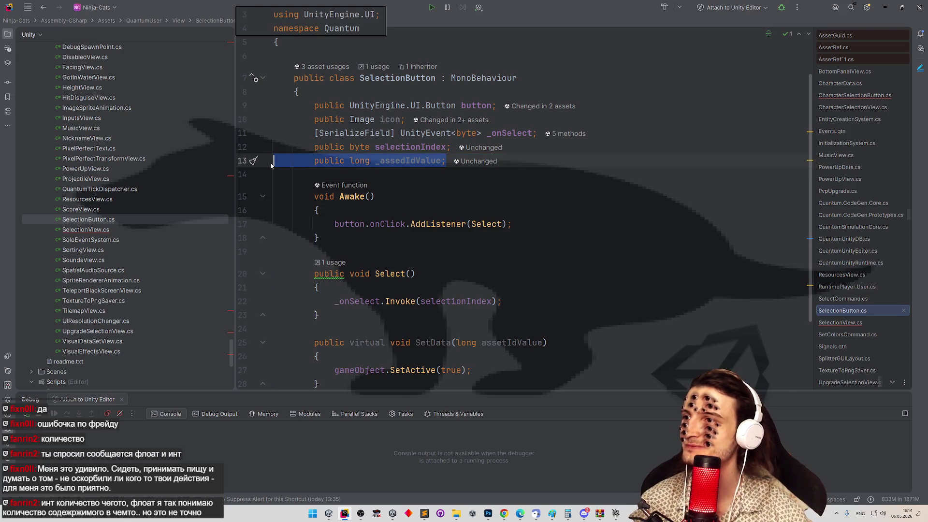
pyautogui.press('BackSpace')
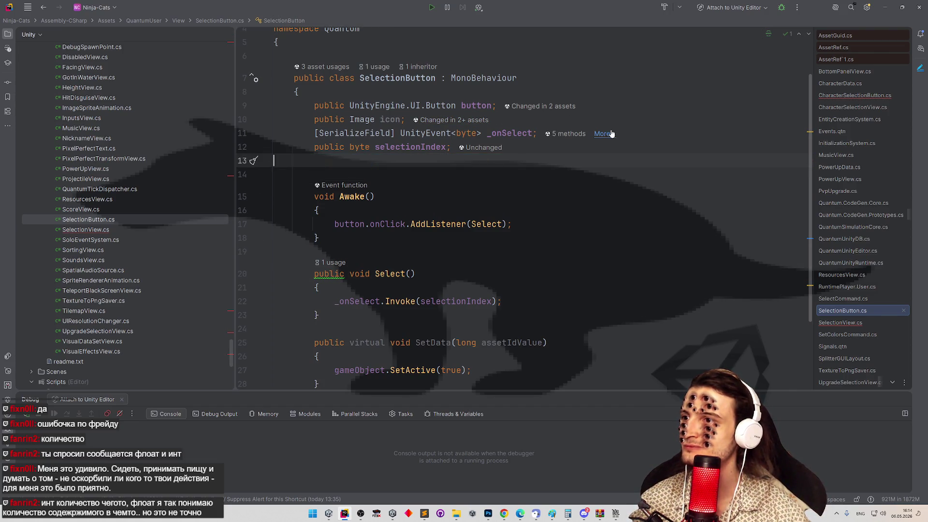
pyautogui.press('BackSpace')
pyautogui.scroll(-2, 510, 173)
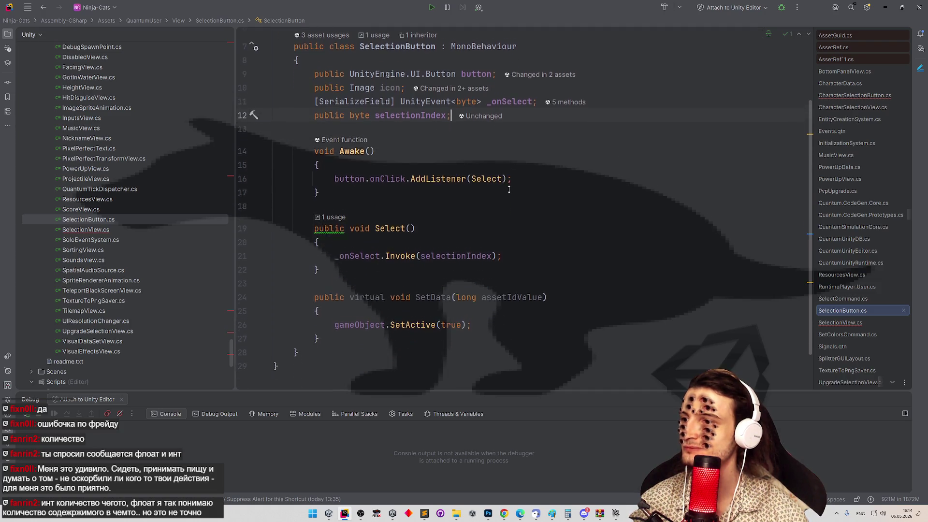
pyautogui.scroll(3, 537, 184)
pyautogui.scroll(-2, 539, 186)
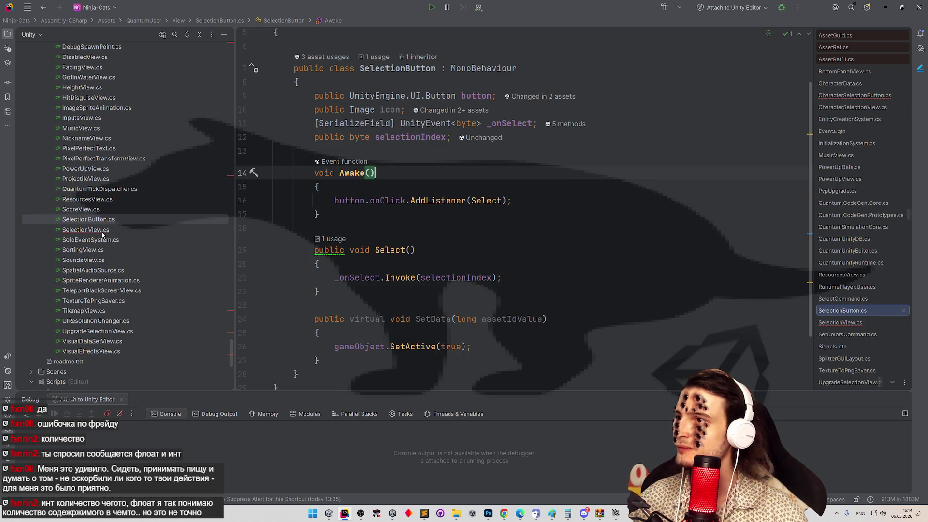
pyautogui.scroll(-1, 442, 245)
# Open CharacterSelectionButton.cs via Search Everywhere, then jump back to the SelectionButton declaration.
pyautogui.hotkey('ctrl', 't')
pyautogui.write('chara')
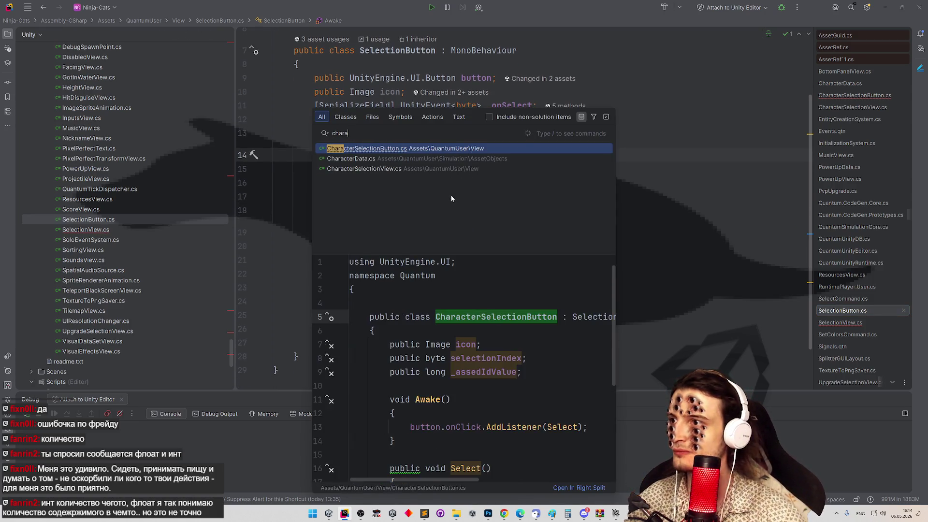
pyautogui.press('Return')
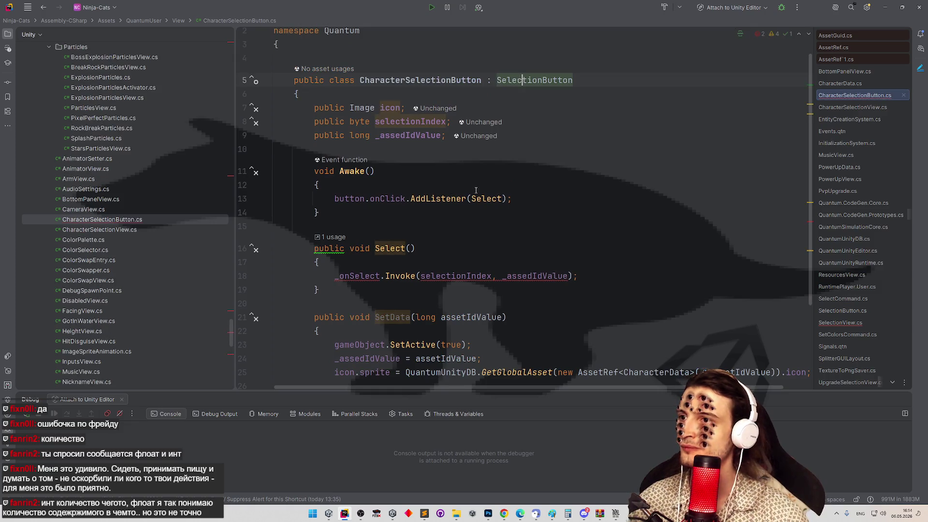
pyautogui.scroll(-1, 475, 181)
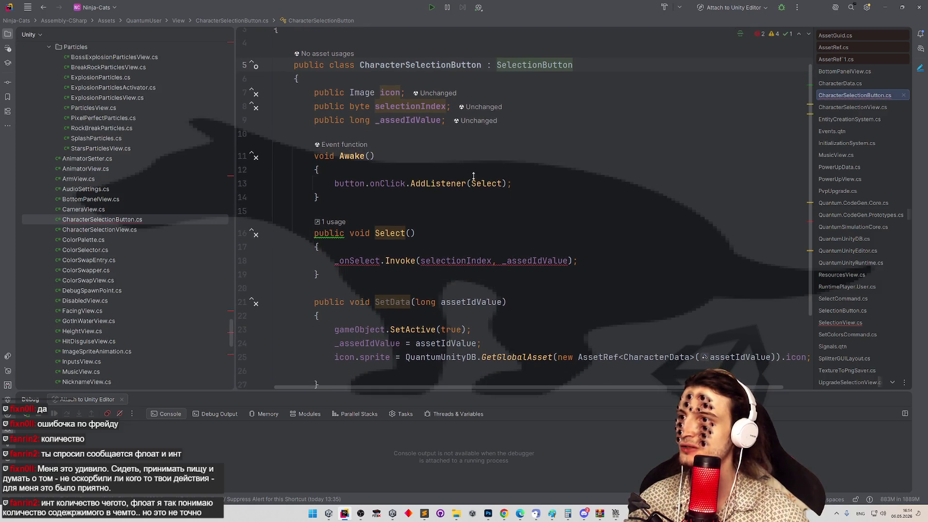
pyautogui.scroll(1, 474, 173)
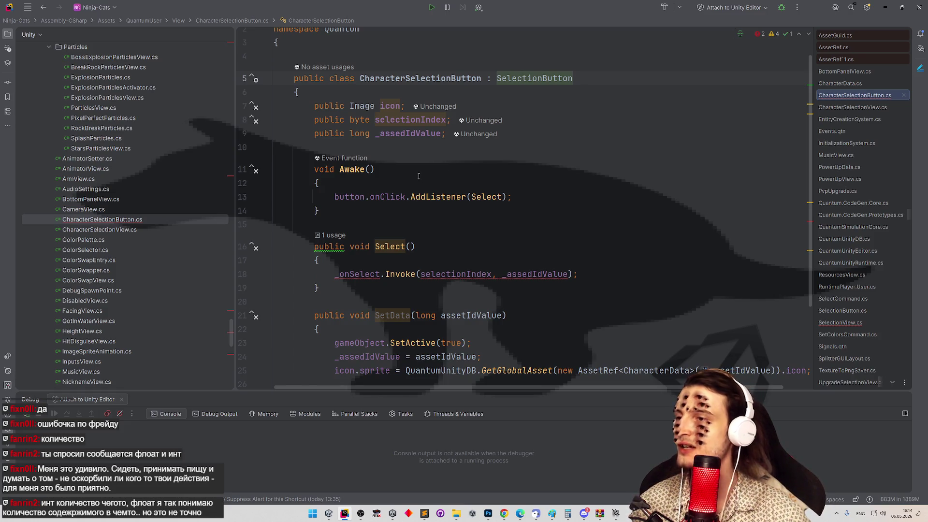
pyautogui.click(482, 197)
pyautogui.click(491, 175)
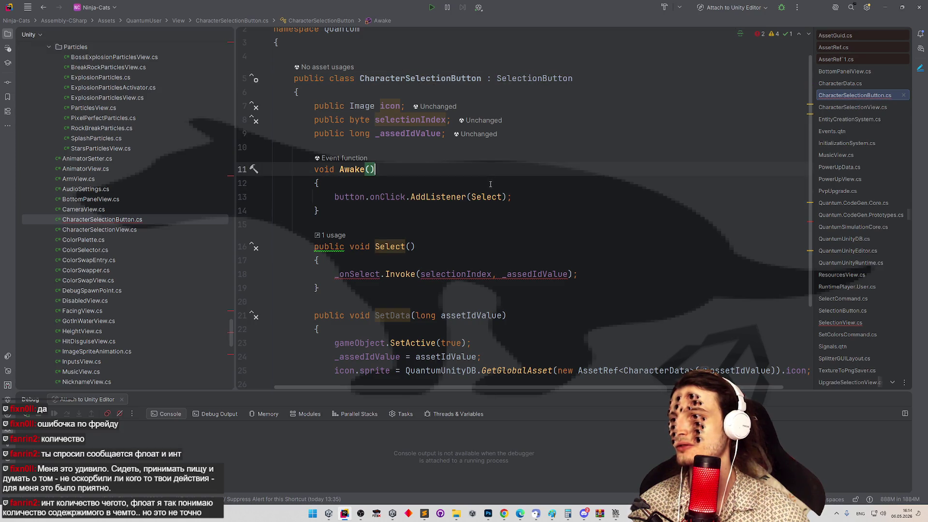
pyautogui.moveTo(347, 195)
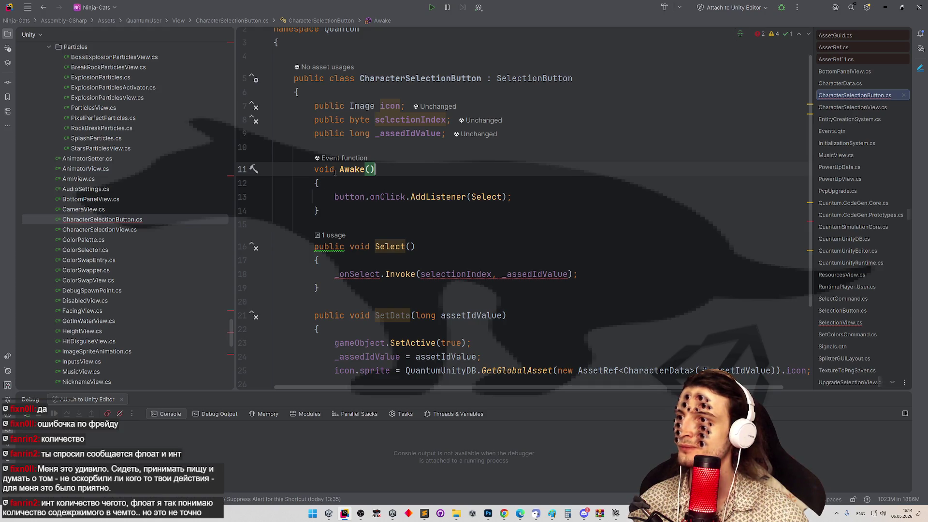
pyautogui.keyDown('ctrl'); pyautogui.click(516, 85); pyautogui.keyUp('ctrl')
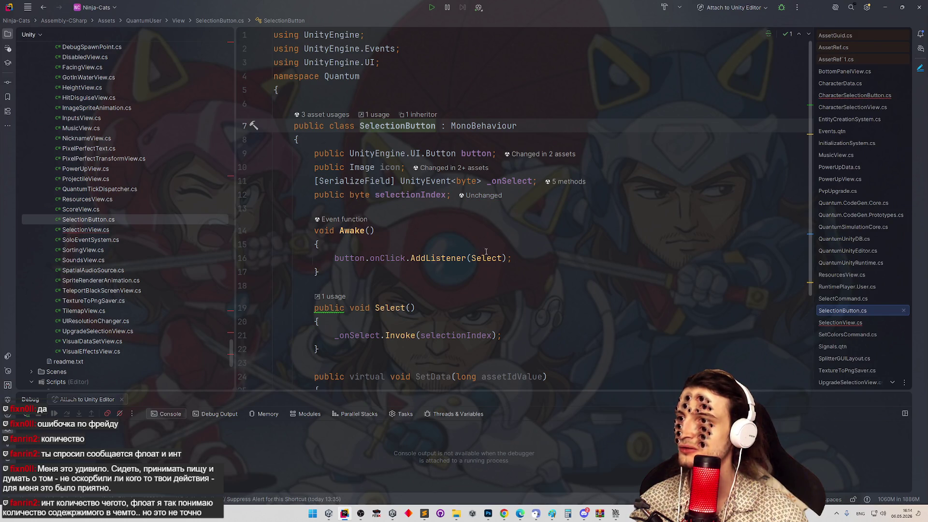
pyautogui.scroll(-1, 335, 225)
pyautogui.click(314, 214)
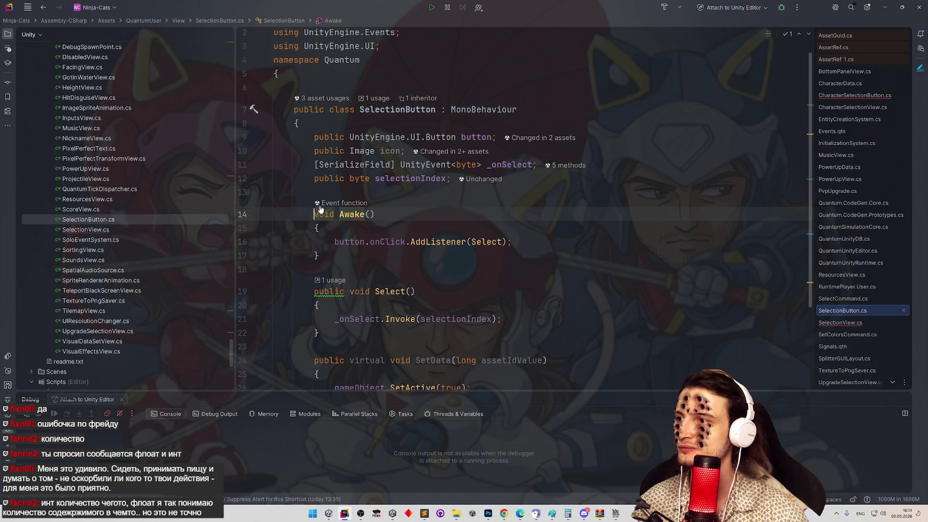
pyautogui.write('vir')
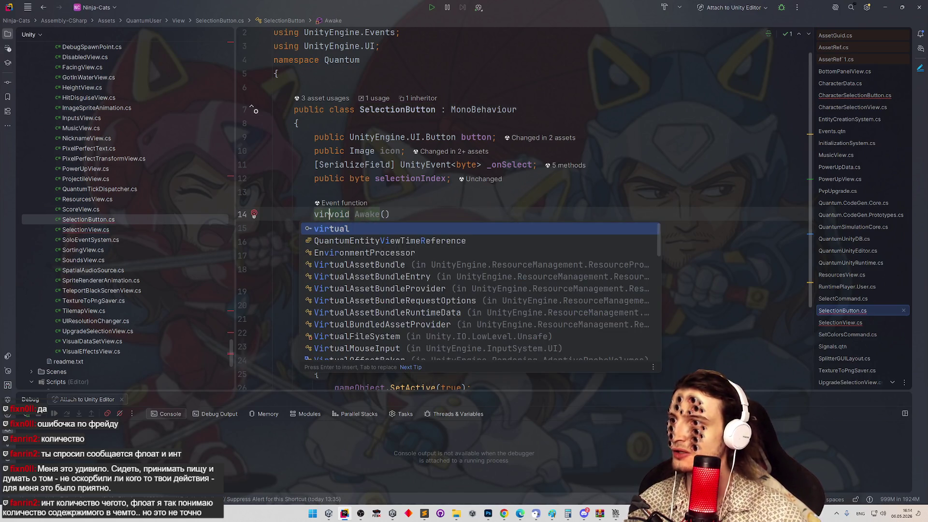
pyautogui.press('Return')
pyautogui.press('Down')
pyautogui.press('Down')
pyautogui.press('Down')
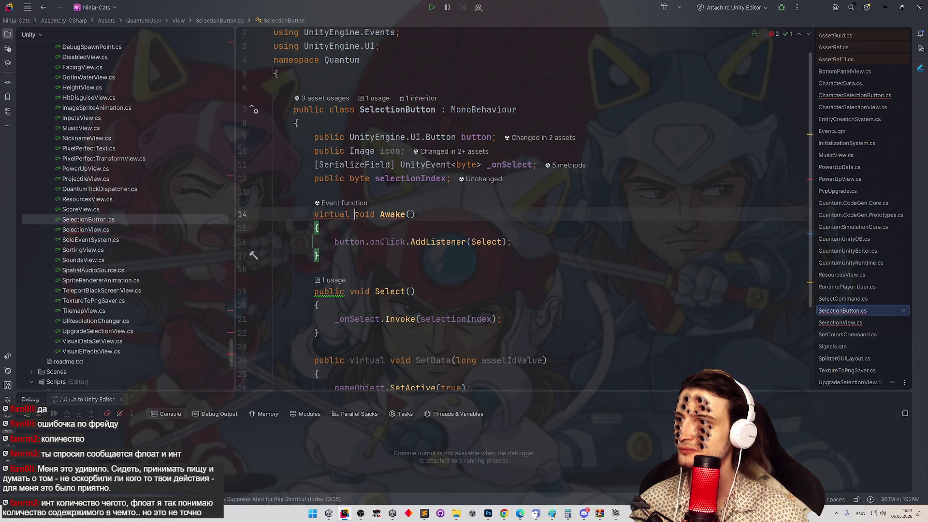
pyautogui.click(354, 215)
pyautogui.write('protect')
pyautogui.press('Escape')
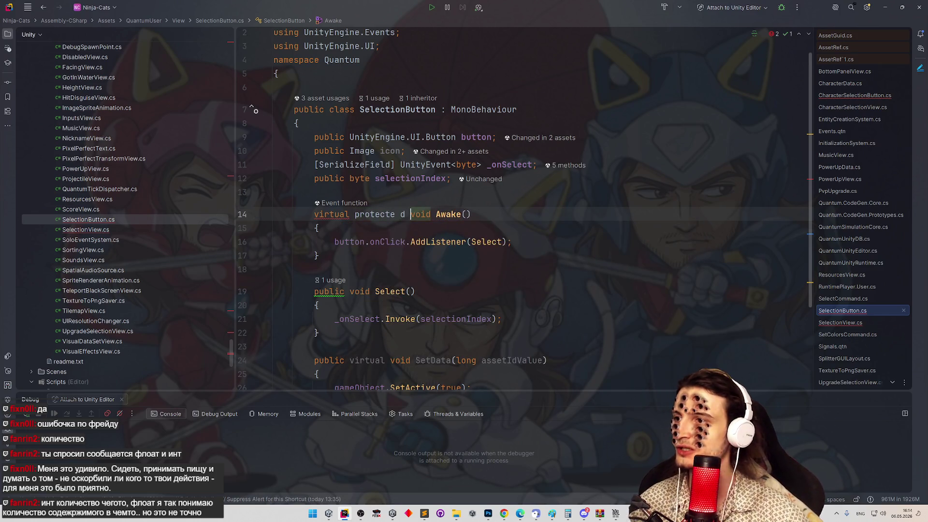
pyautogui.write('ed')
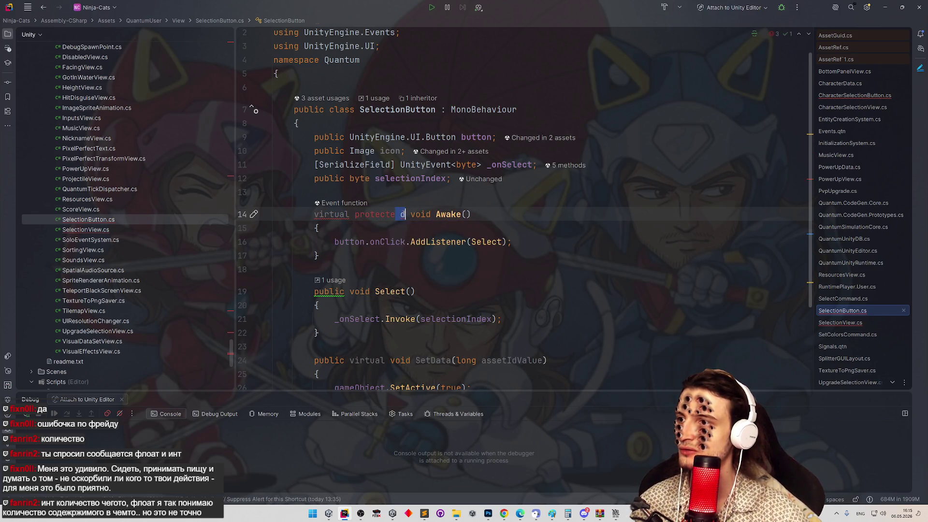
pyautogui.press('BackSpace')
pyautogui.click(346, 214)
pyautogui.hotkey('alt', 'Return')
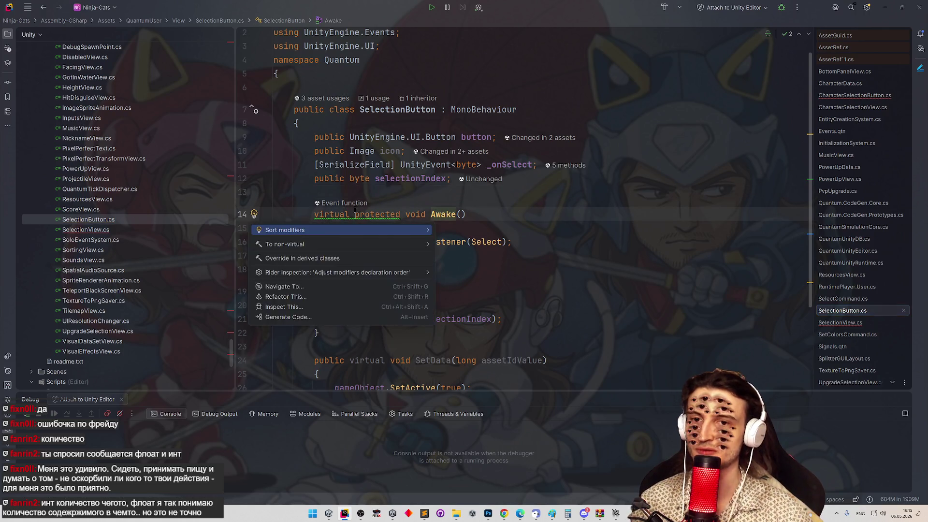
pyautogui.press('Return')
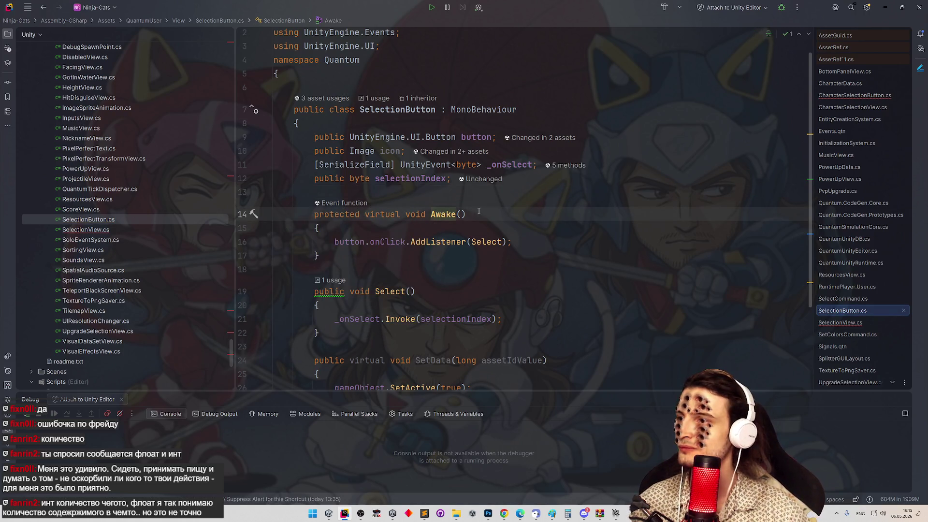
pyautogui.click(479, 212)
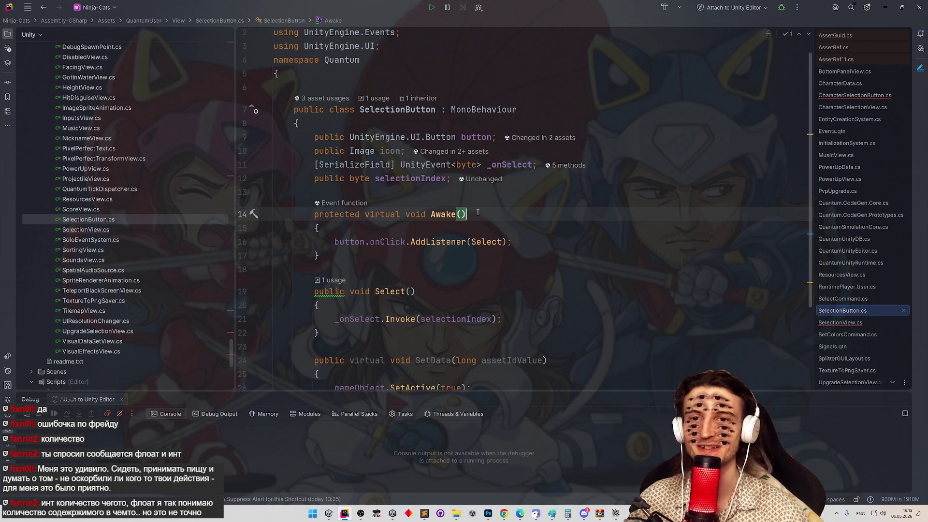
pyautogui.press('Down')
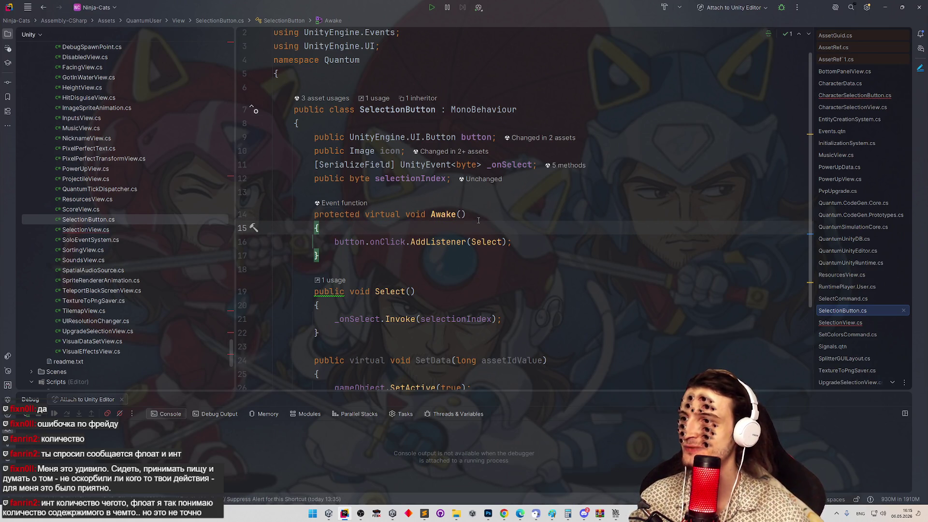
pyautogui.click(466, 108)
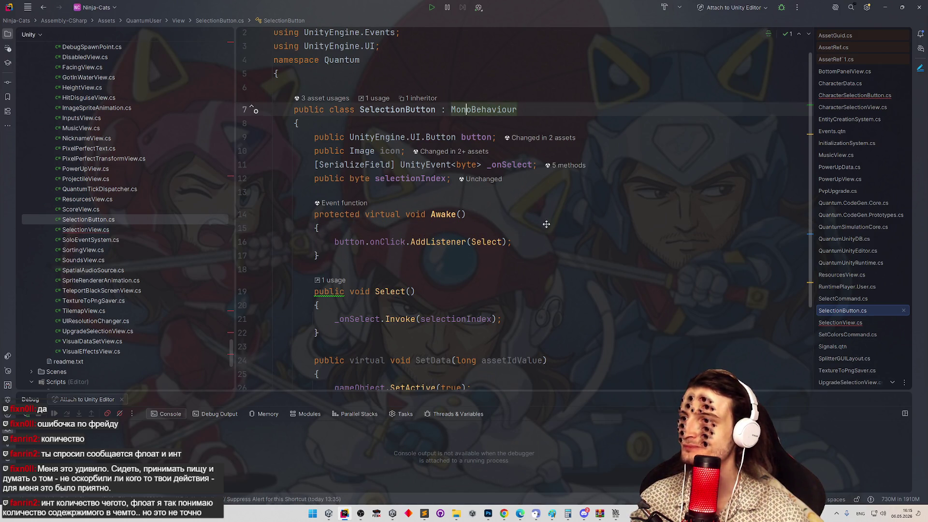
# Navigate to the Awake method in CharacterSelectionButton.cs.
pyautogui.scroll(-2, 548, 223)
pyautogui.scroll(1, 546, 211)
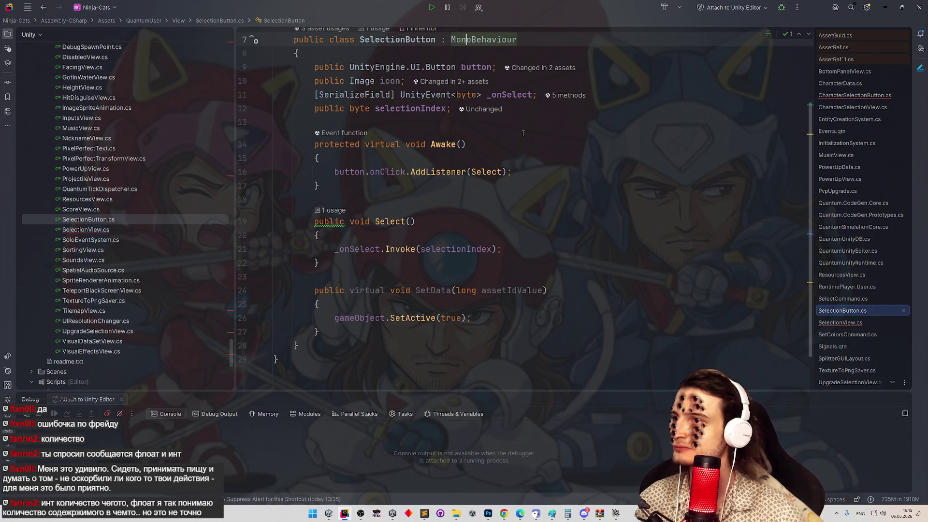
pyautogui.hotkey('alt', 'Right')
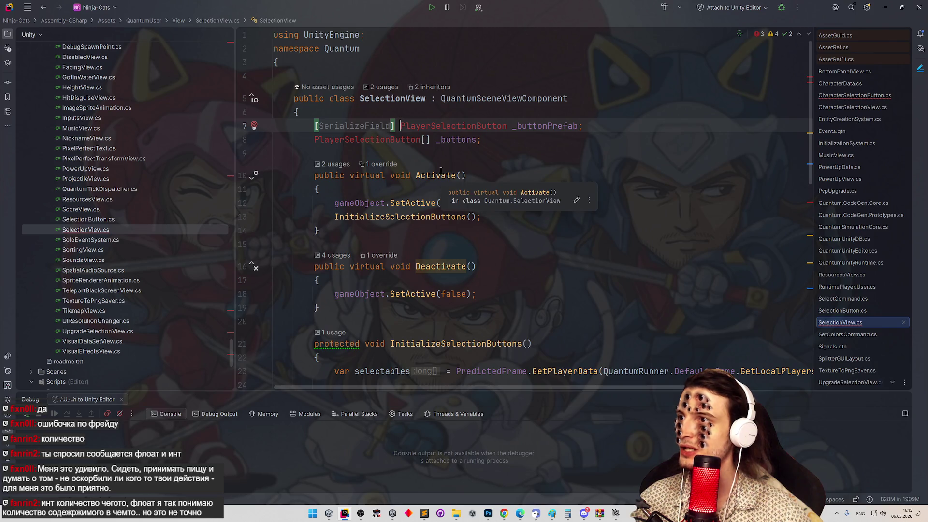
pyautogui.doubleClick(110, 221)
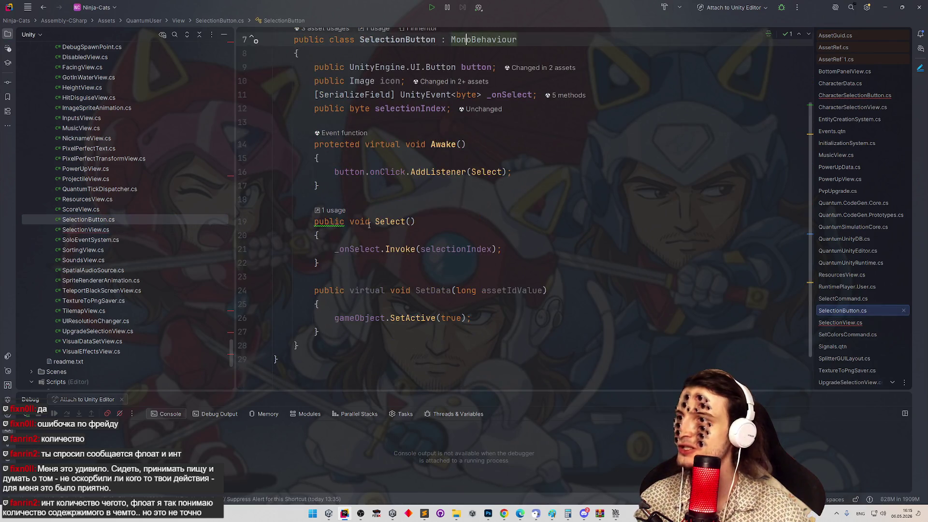
pyautogui.click(865, 99)
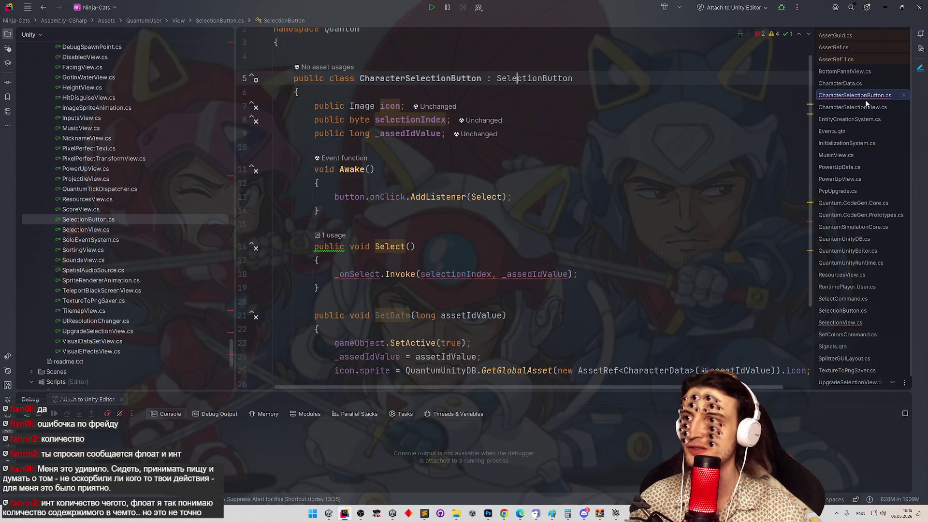
pyautogui.click(479, 169)
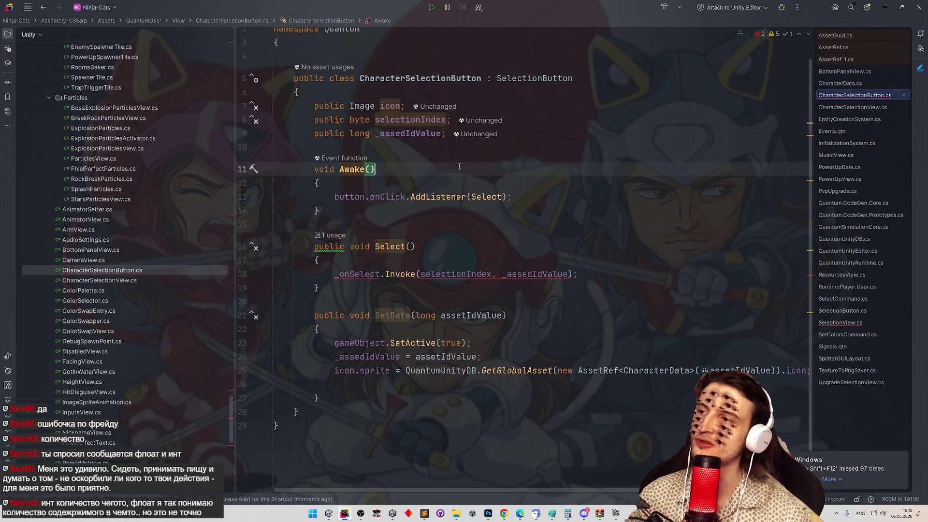
# Delete CharacterSelectionButton's duplicated icon and selectionIndex field lines.
pyautogui.click(561, 107)
pyautogui.hotkey('shift', 'Home')
pyautogui.hotkey('shift', 'Home')
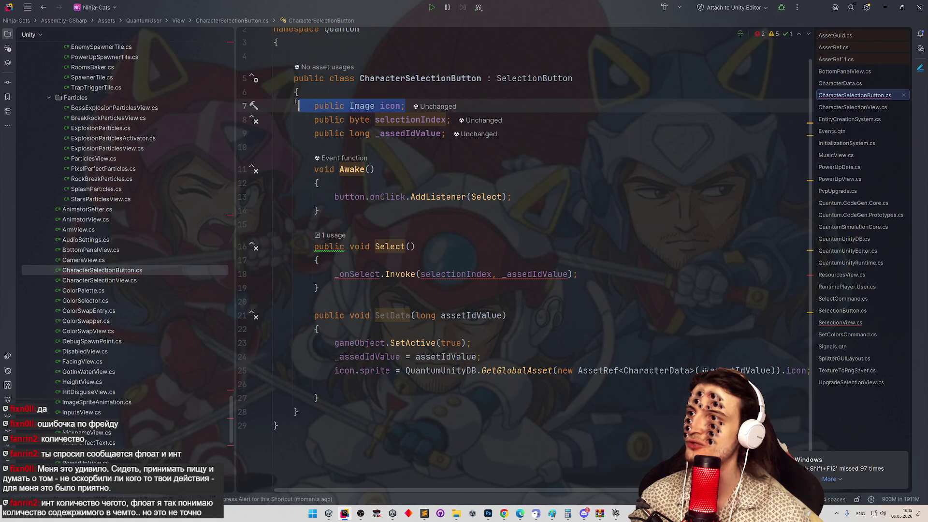
pyautogui.press('BackSpace')
pyautogui.press('Delete')
pyautogui.hotkey('shift', 'Home')
pyautogui.hotkey('shift', 'Home')
pyautogui.press('BackSpace')
pyautogui.press('Delete')
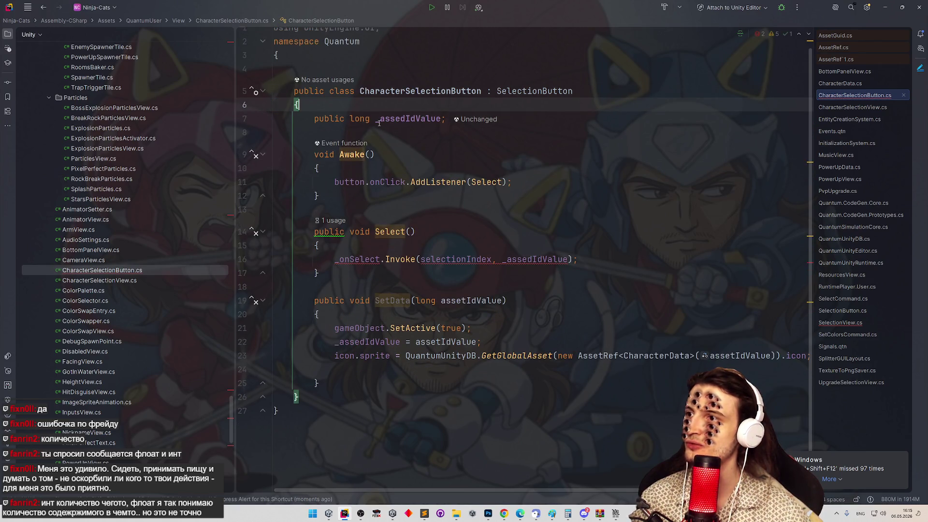
# Mark Awake as override and add a base.Awake(); call at its start.
pyautogui.click(330, 195)
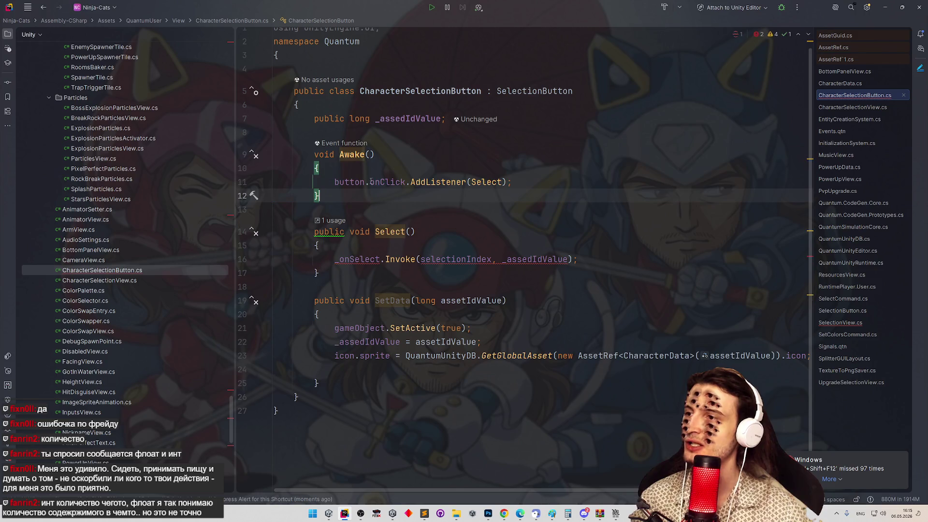
pyautogui.click(314, 154)
pyautogui.write('overri')
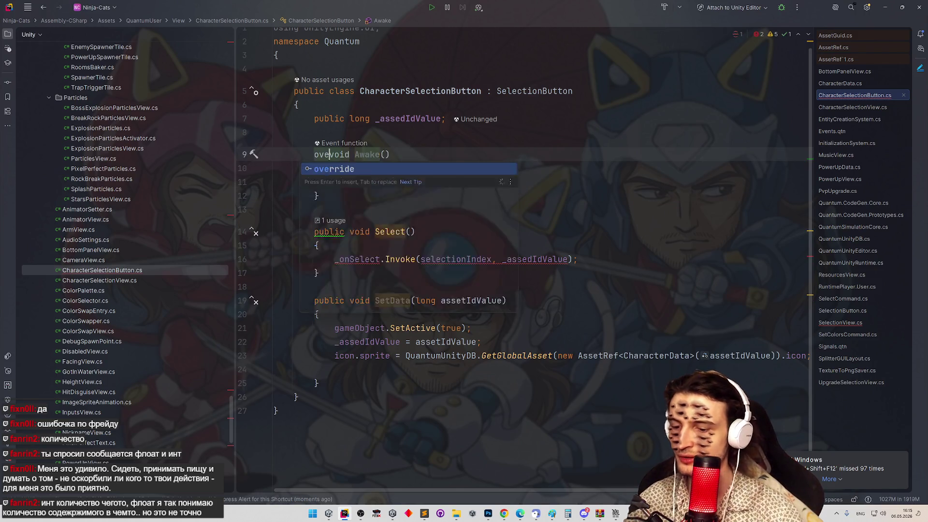
pyautogui.press('Return')
pyautogui.press('Escape')
pyautogui.click(390, 163)
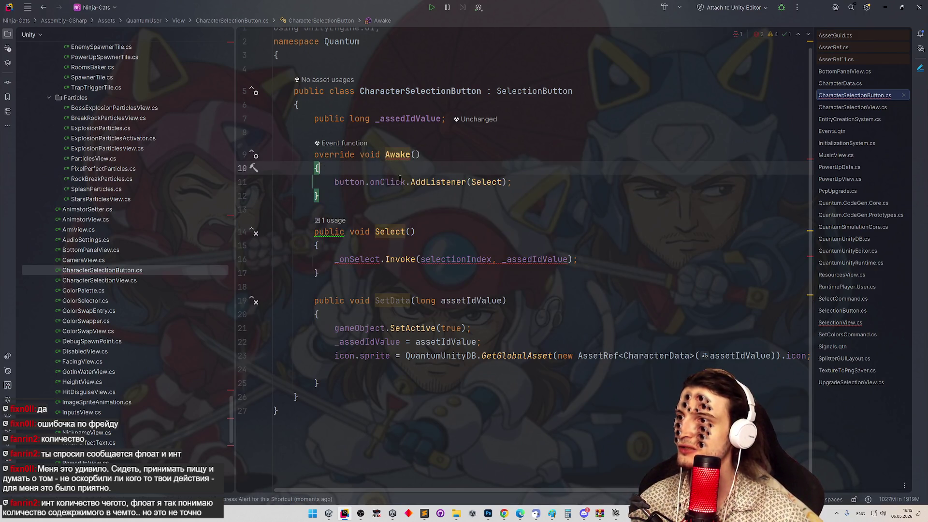
pyautogui.press('Return')
pyautogui.write('base.Awake();')
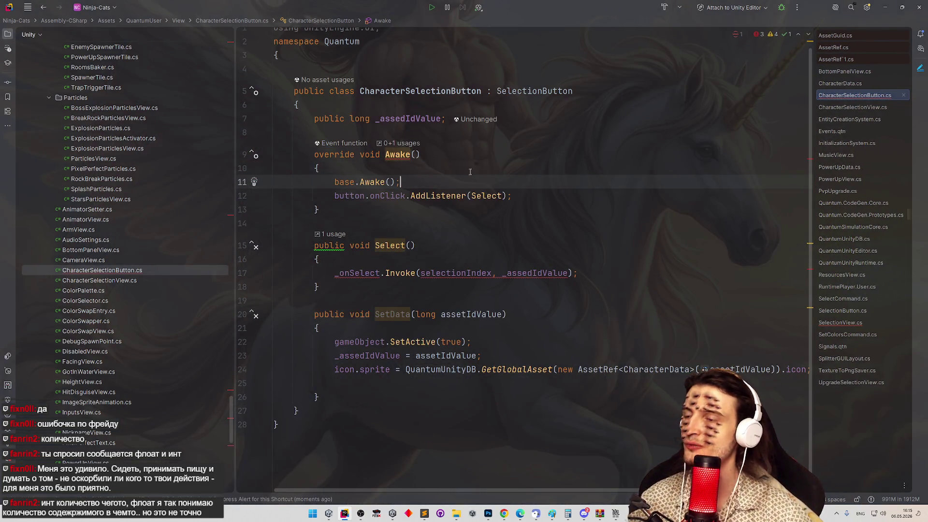
pyautogui.click(504, 196)
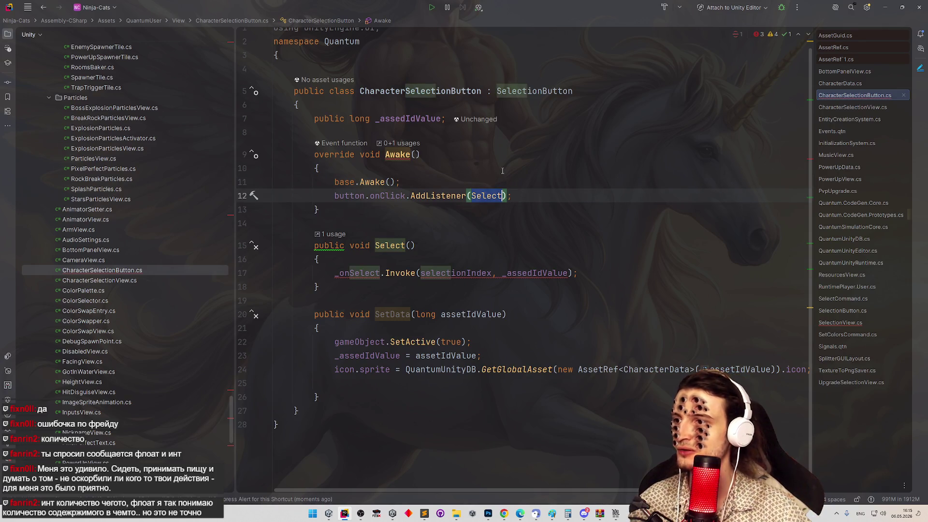
pyautogui.click(549, 124)
# Add a 'public UnityEvent<long> onSelectCharacter;' field below _assedIdValue.
pyautogui.press('Return')
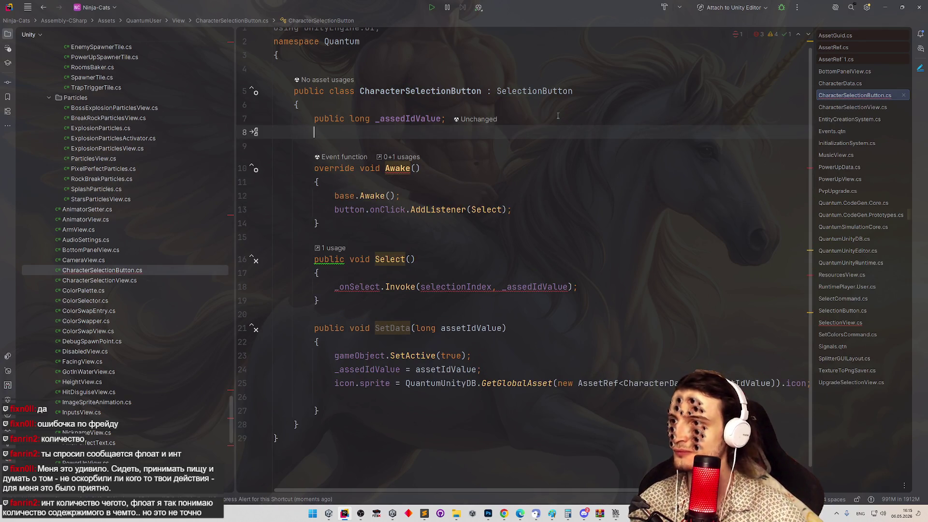
pyautogui.write('public ')
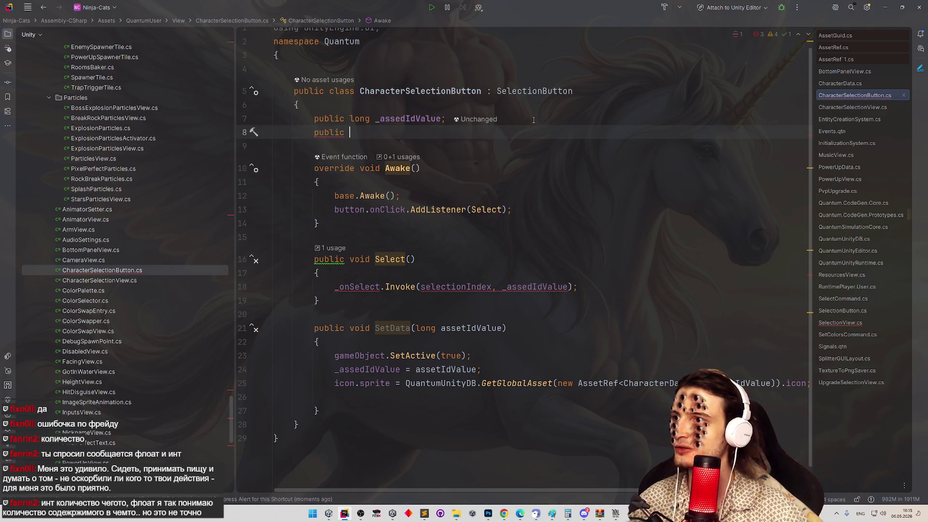
pyautogui.write('UnityEven')
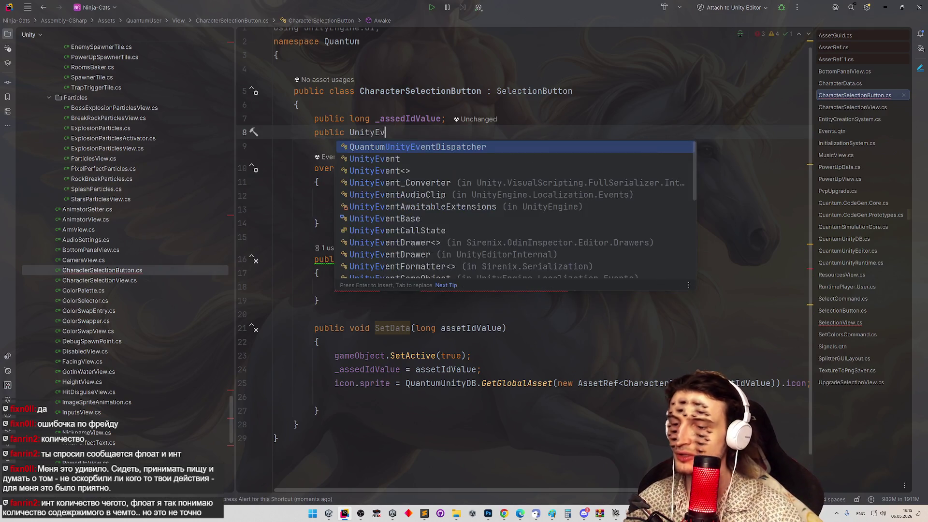
pyautogui.press('Down')
pyautogui.press('Down')
pyautogui.press('Return')
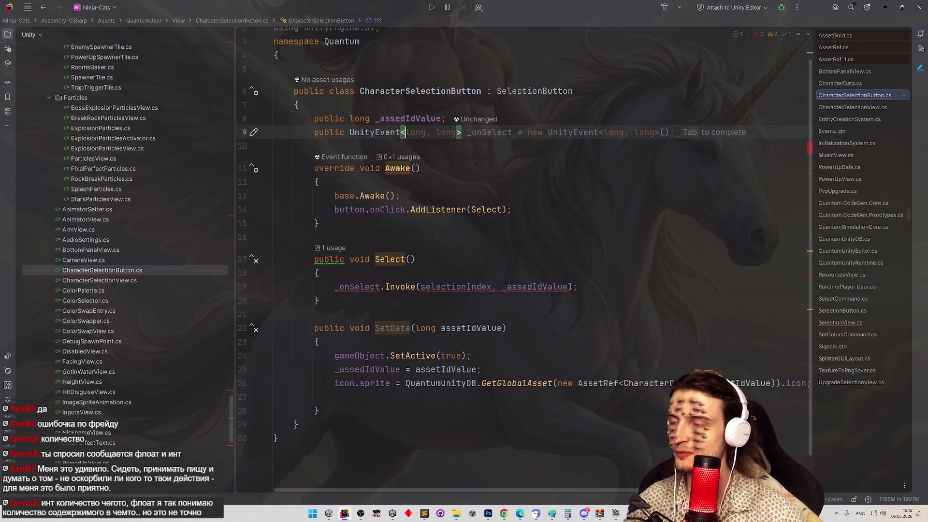
pyautogui.write('long')
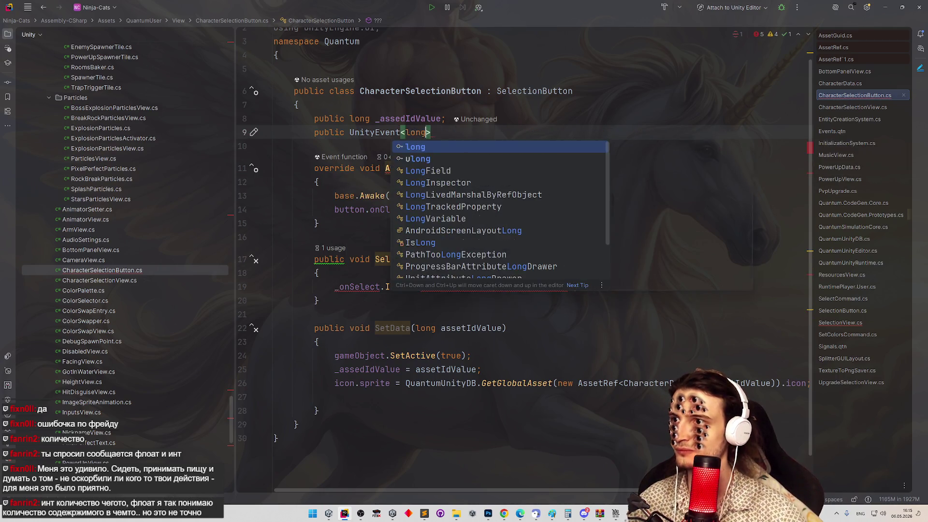
pyautogui.press('Return')
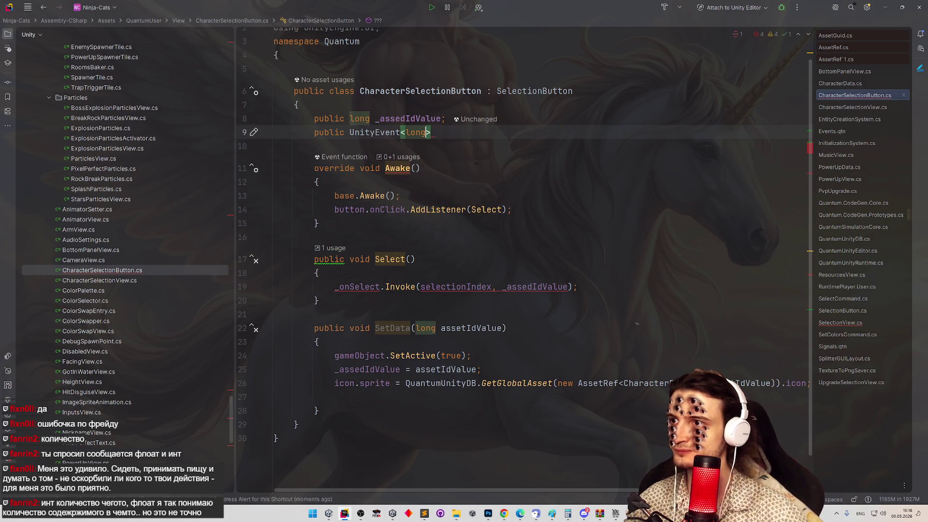
pyautogui.press('BackSpace')
pyautogui.write('> onS')
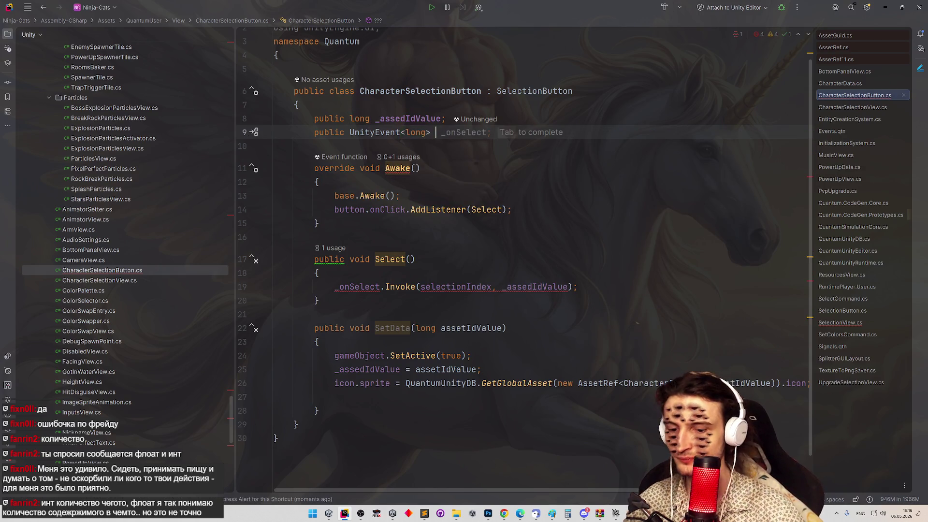
pyautogui.write('elect')
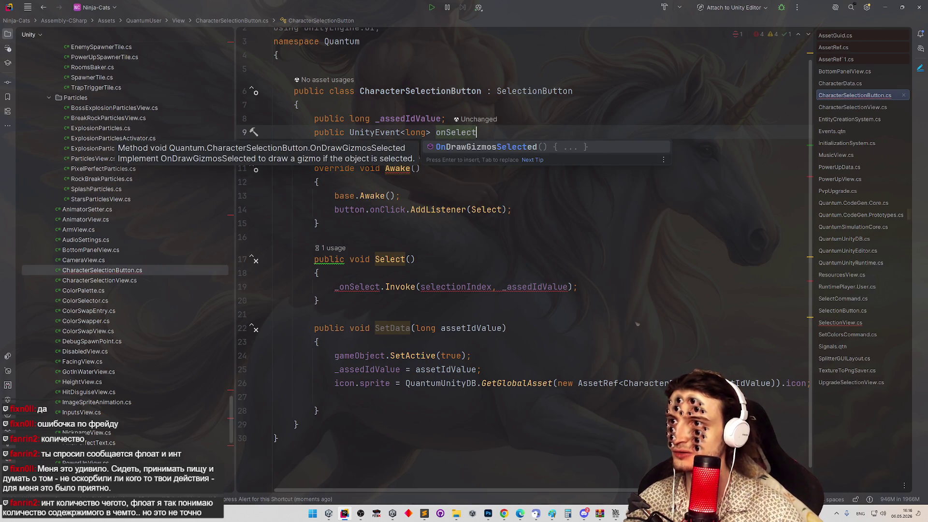
pyautogui.write('Character;')
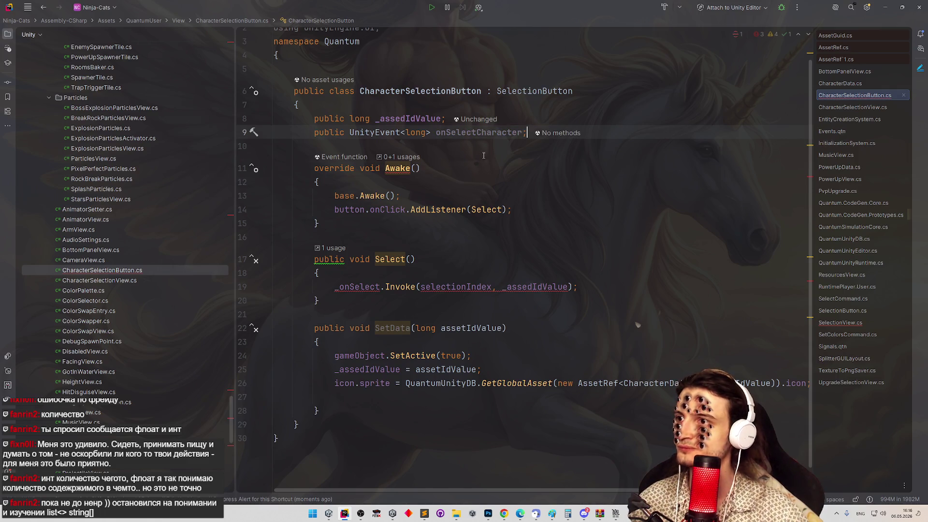
# Rename Select to SelectCharacter and make it invoke onSelectCharacter instead of _onSelect.
pyautogui.doubleClick(484, 132)
pyautogui.hotkey('ctrl', 'c')
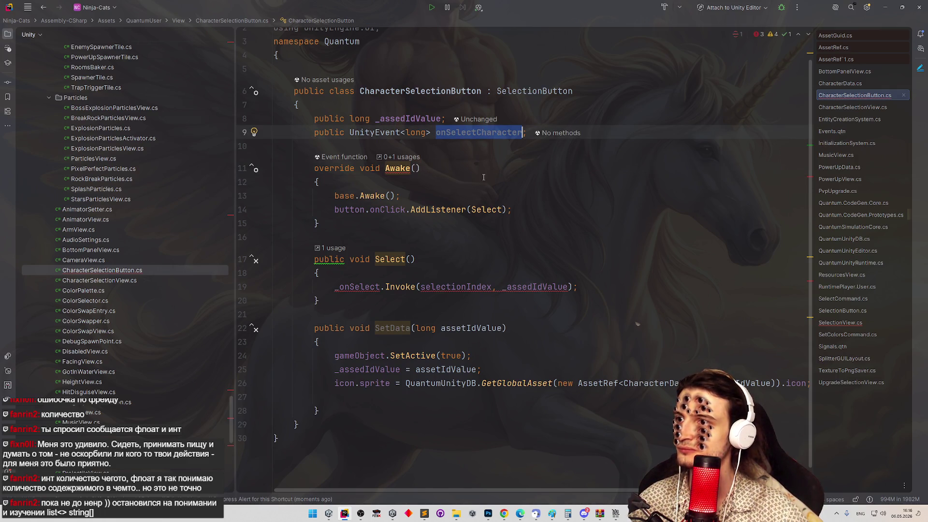
pyautogui.click(396, 260)
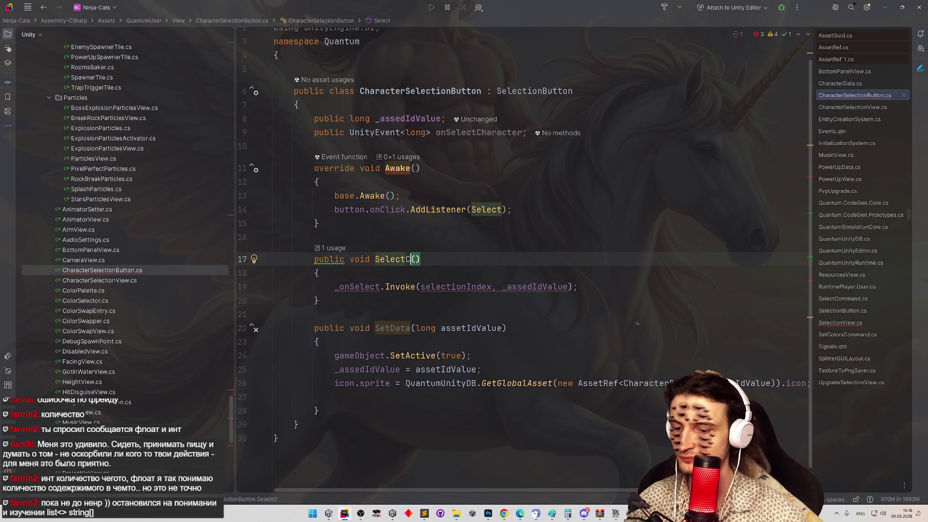
pyautogui.write('Character')
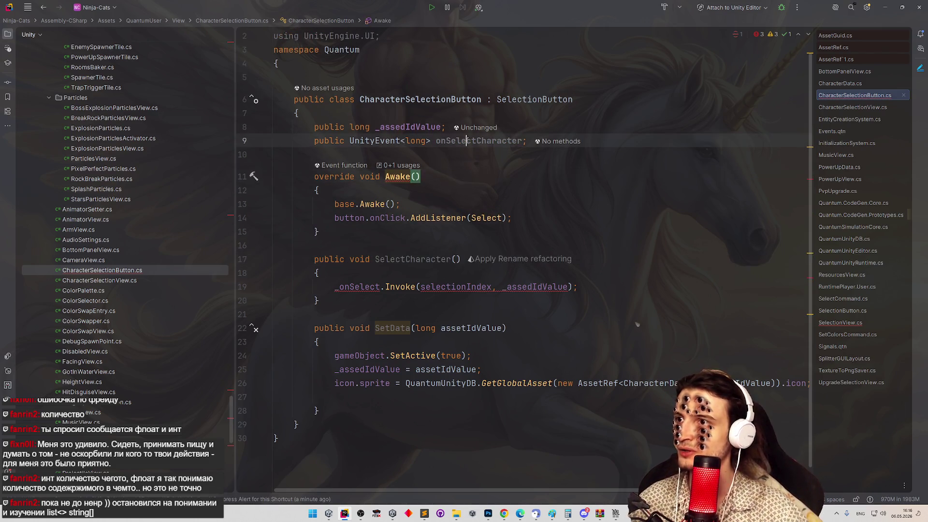
pyautogui.doubleClick(362, 289)
pyautogui.hotkey('ctrl', 'v')
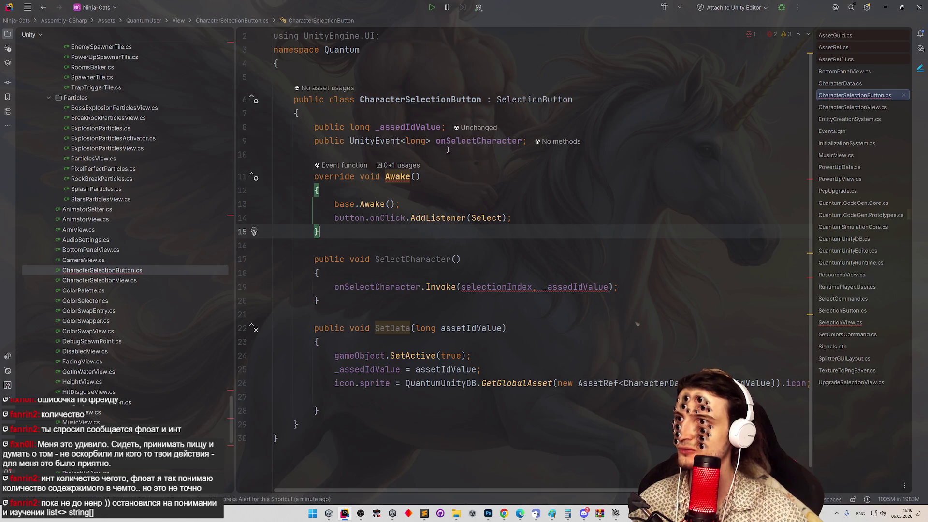
# Rename onSelectCharacter to _onSelectCharacter and delete the inserted FormerlySerializedAs attribute.
pyautogui.click(457, 140)
pyautogui.hotkey('shift', 'F6')
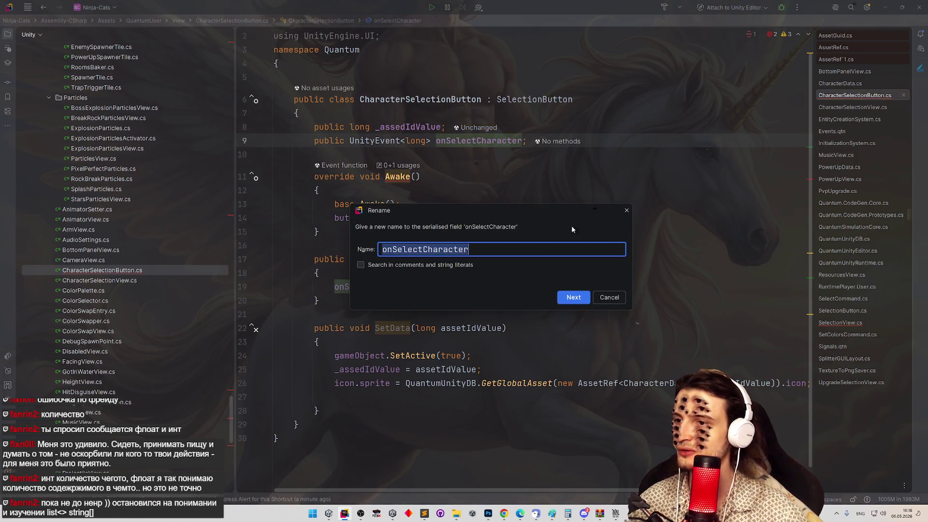
pyautogui.click(573, 297)
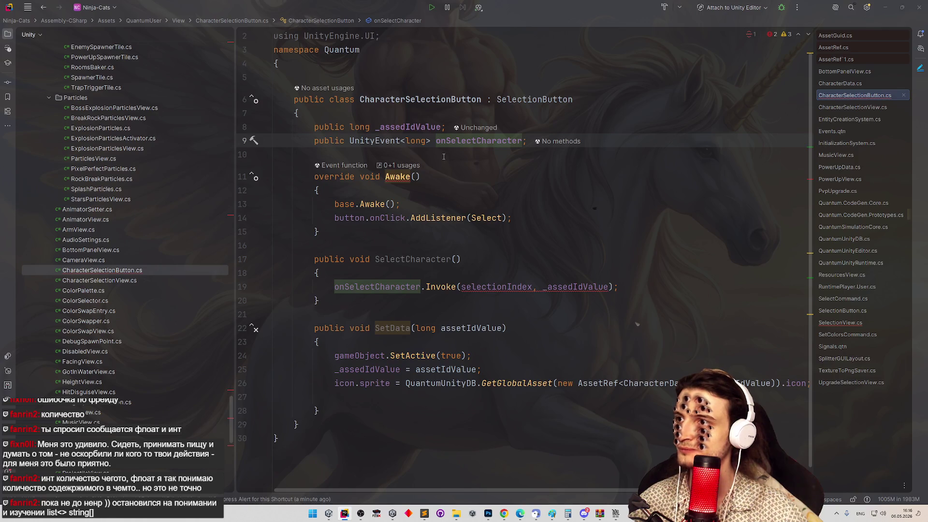
pyautogui.hotkey('shift', 'F6')
pyautogui.press('Return')
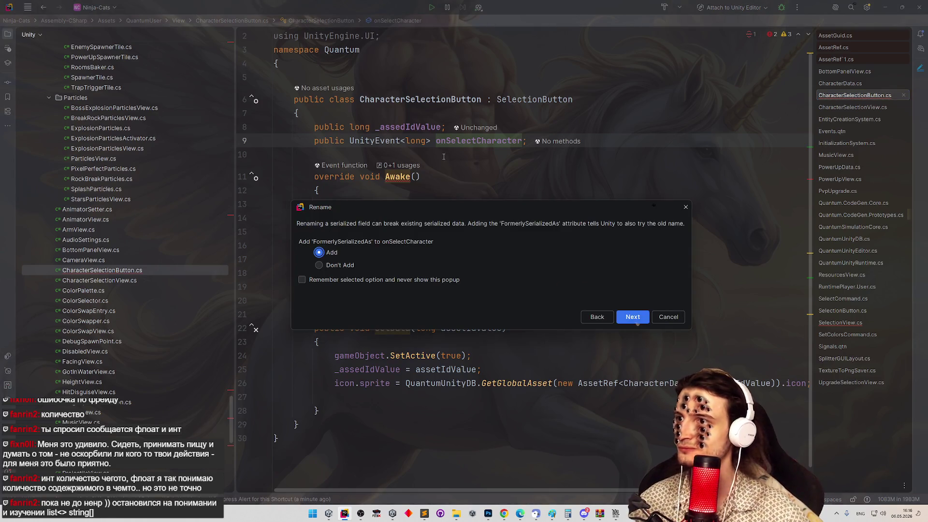
pyautogui.press('Return')
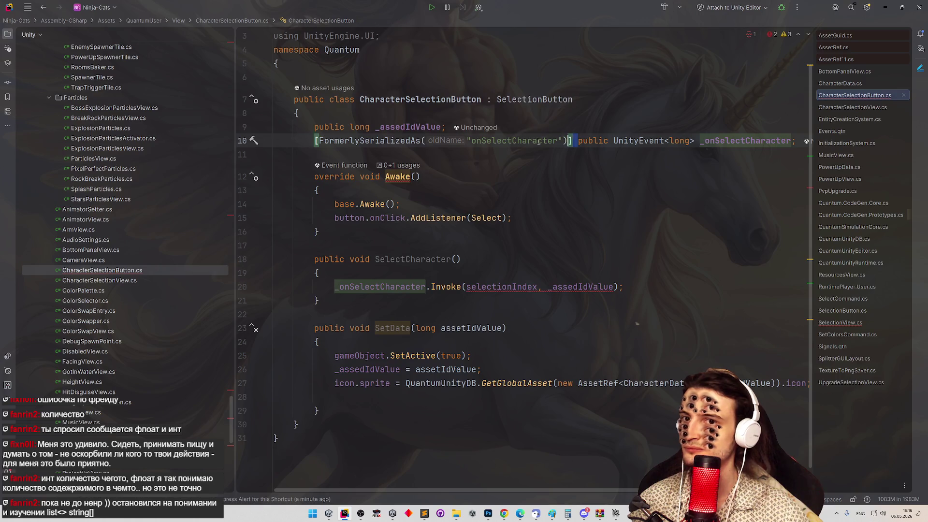
pyautogui.moveTo(574, 141)
pyautogui.mouseDown()
pyautogui.moveTo(425, 140)
pyautogui.moveTo(314, 128)
pyautogui.moveTo(315, 140)
pyautogui.mouseUp()
pyautogui.press('Delete')
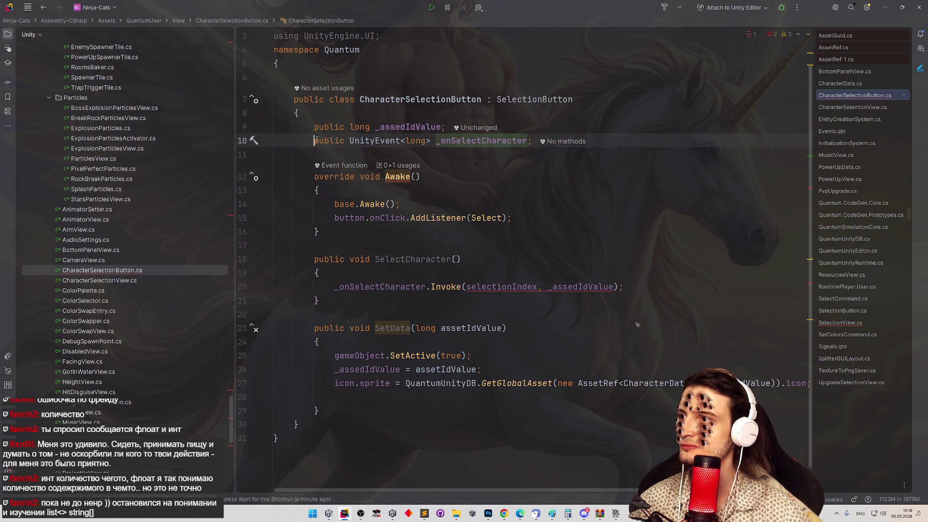
# Change Awake's AddListener call to register SelectCharacter instead of Select.
pyautogui.click(556, 218)
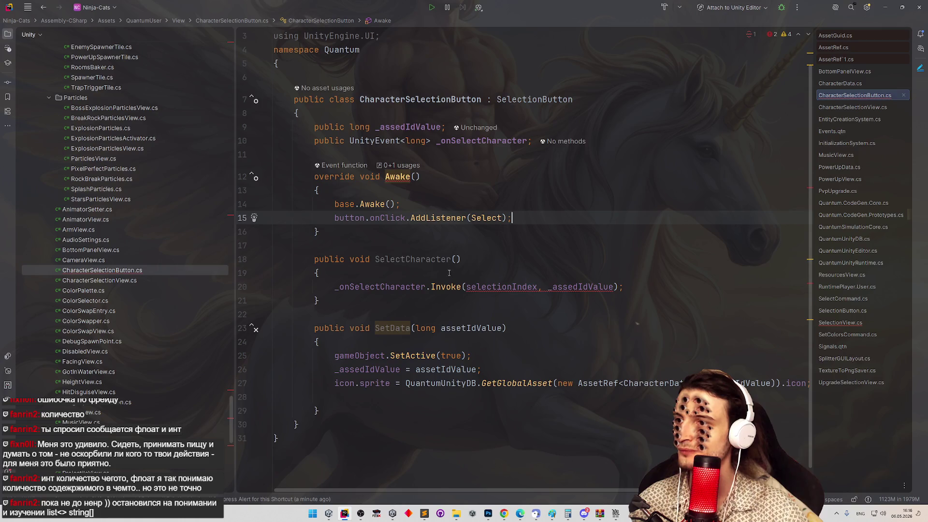
pyautogui.doubleClick(406, 259)
pyautogui.hotkey('ctrl', 'c')
pyautogui.doubleClick(487, 218)
pyautogui.hotkey('ctrl', 'v')
pyautogui.click(435, 245)
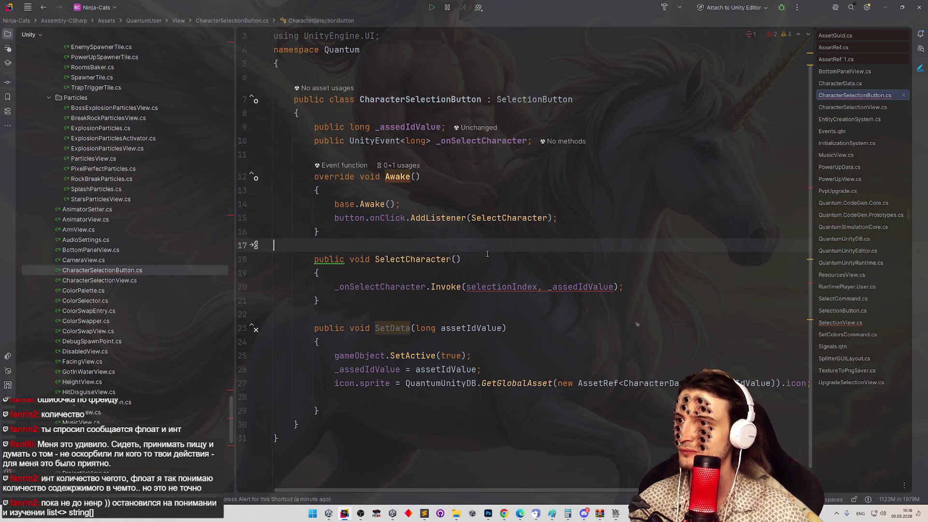
# Remove the selectionIndex argument from the _onSelectCharacter.Invoke call.
pyautogui.moveTo(466, 295); pyautogui.dragTo(542, 295)
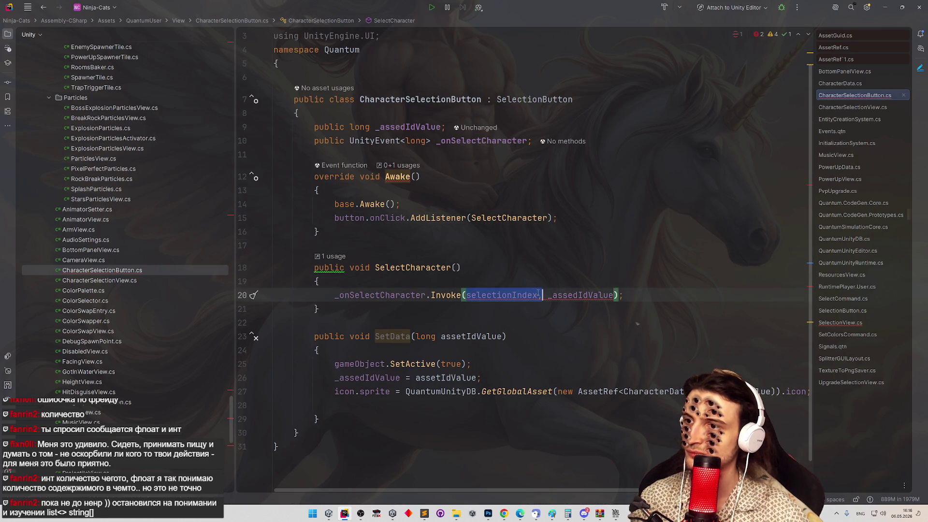
pyautogui.press('Delete')
pyautogui.click(480, 269)
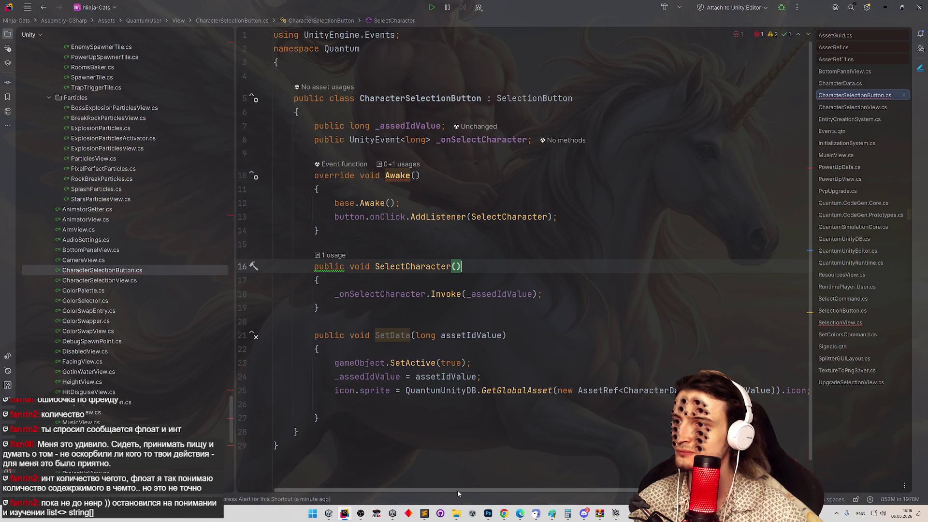
pyautogui.moveTo(457, 490)
pyautogui.mouseDown()
pyautogui.moveTo(471, 489)
pyautogui.moveTo(459, 497)
pyautogui.mouseUp()
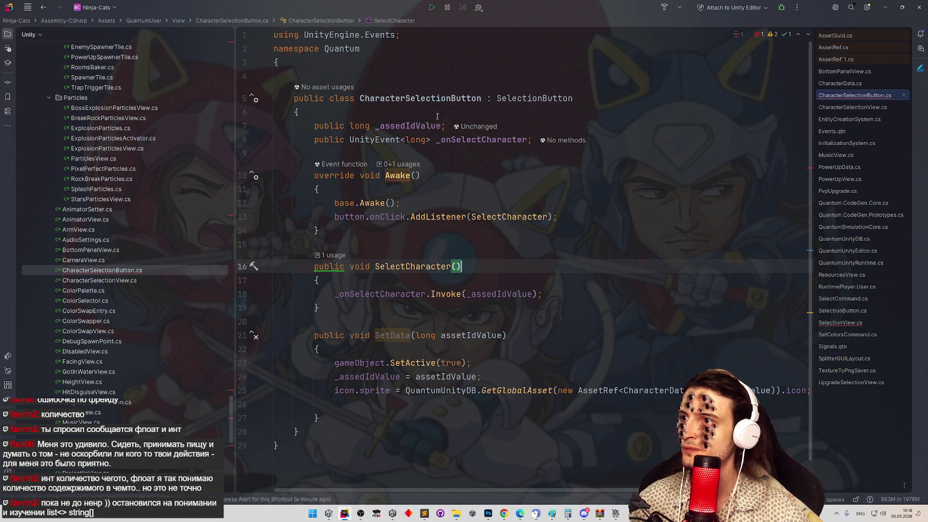
# Check the SelectionButton base class, then declare CharacterSelectionButton's SetData as an override.
pyautogui.keyDown('ctrl'); pyautogui.click(534, 98); pyautogui.keyUp('ctrl')
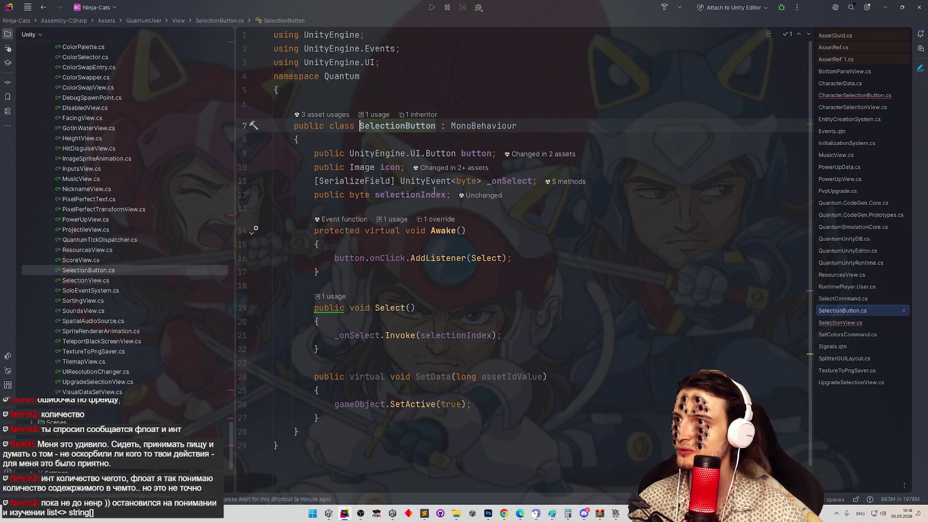
pyautogui.hotkey('ctrl', 'alt', 'Left')
pyautogui.doubleClick(362, 335)
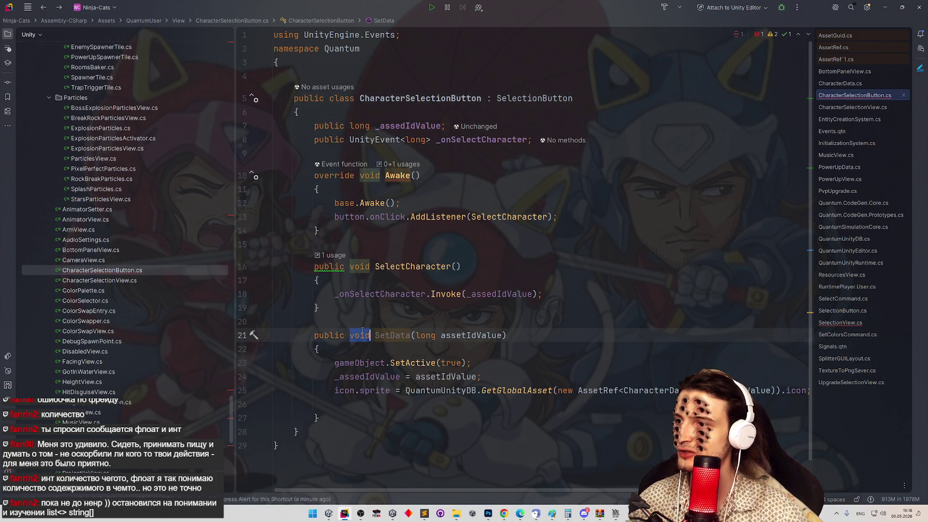
pyautogui.press('Left')
pyautogui.write('ov')
pyautogui.press('Return')
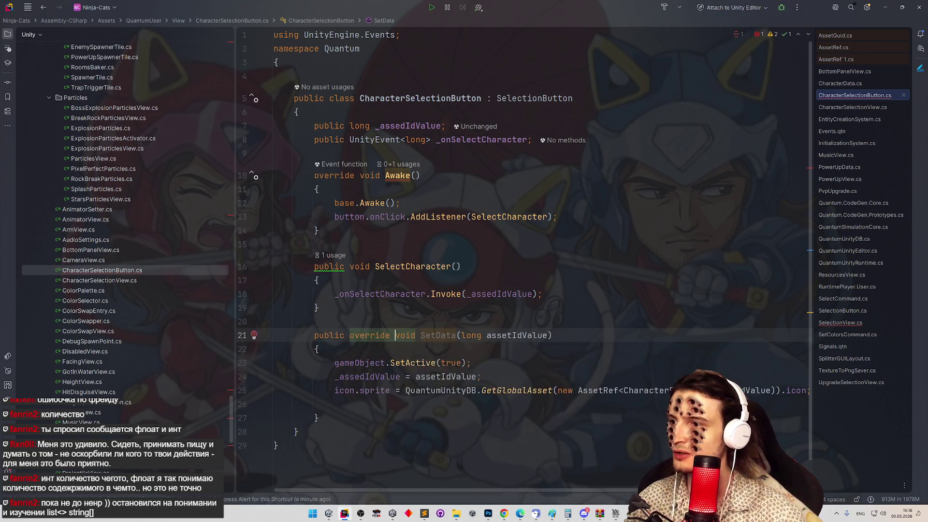
pyautogui.press('Escape')
# Call base.SetData(assetIdValue) at the top of SetData and delete the gameObject.SetActive(true) line.
pyautogui.press('Down')
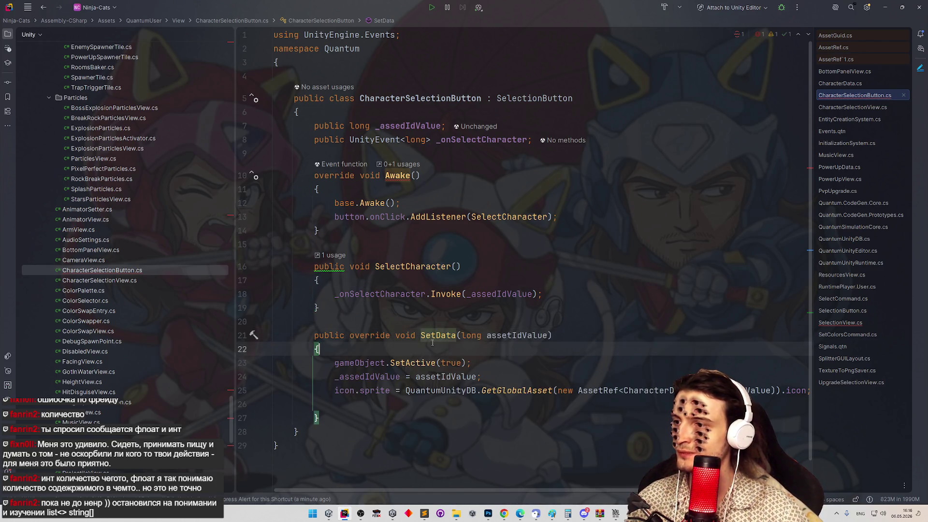
pyautogui.press('Return')
pyautogui.write('base.')
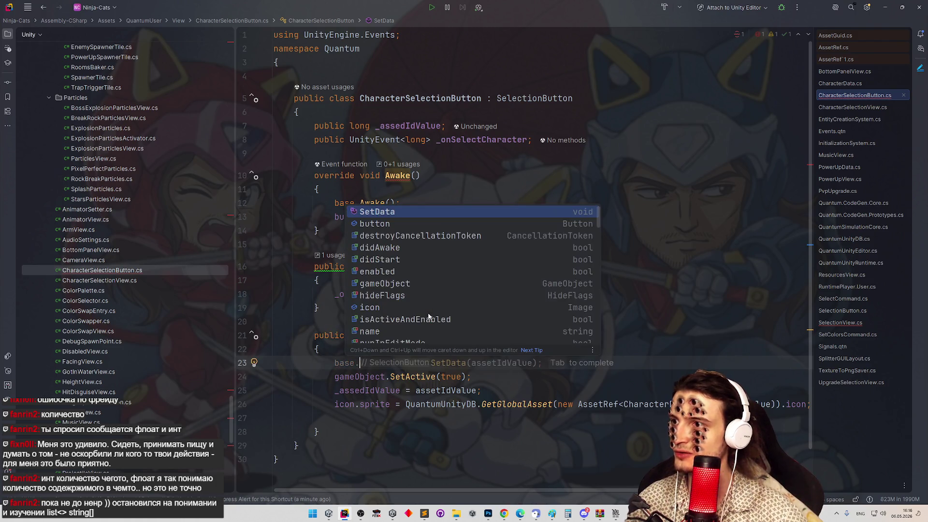
pyautogui.press('Tab')
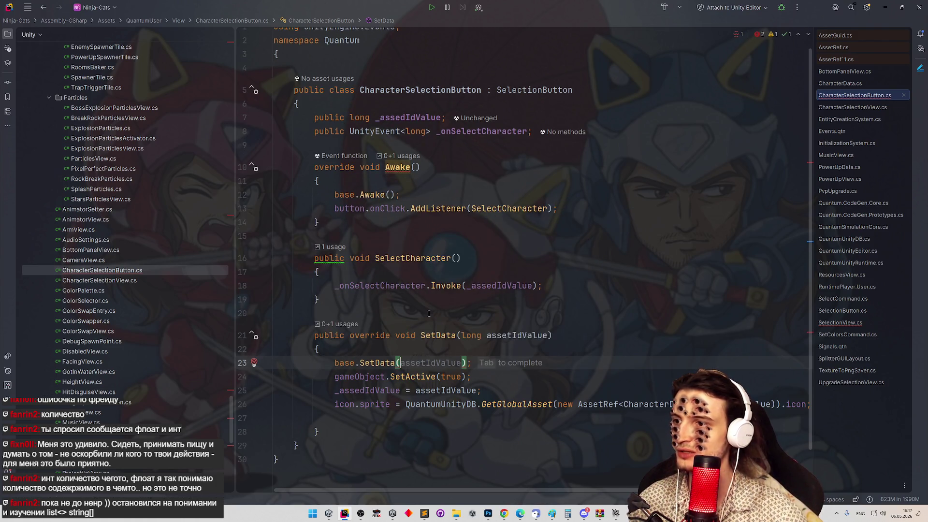
pyautogui.moveTo(472, 376); pyautogui.dragTo(285, 377)
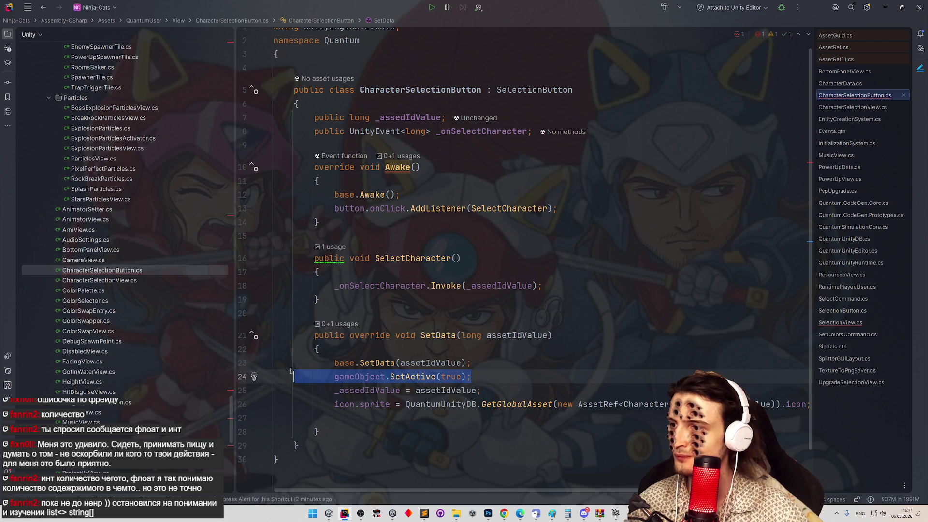
pyautogui.press('BackSpace')
pyautogui.press('BackSpace')
# Remove the empty line after the icon sprite assignment inside SetData.
pyautogui.click(502, 335)
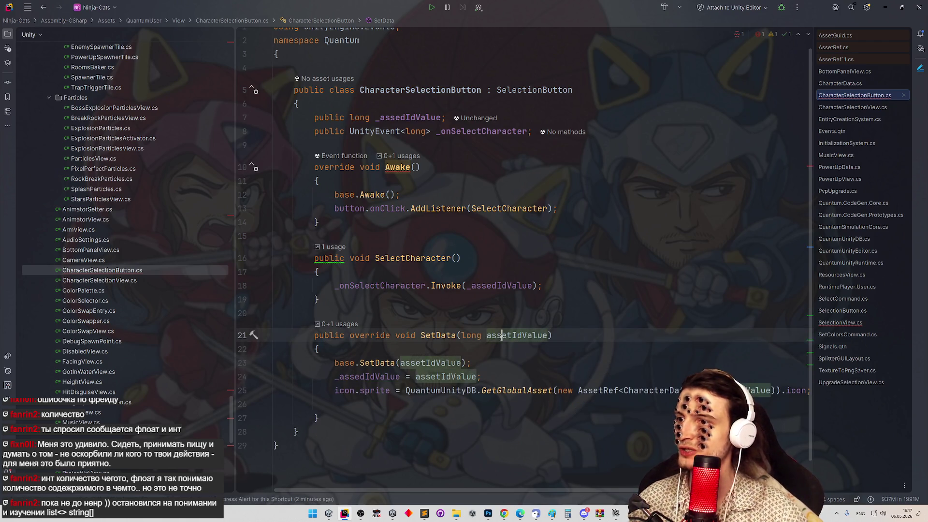
pyautogui.click(339, 390)
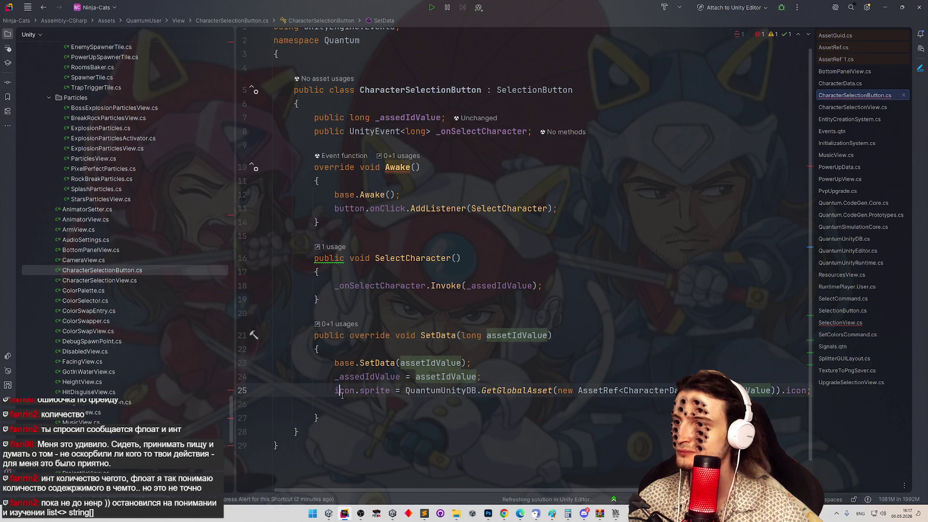
pyautogui.click(350, 398)
pyautogui.press('BackSpace')
pyautogui.click(608, 334)
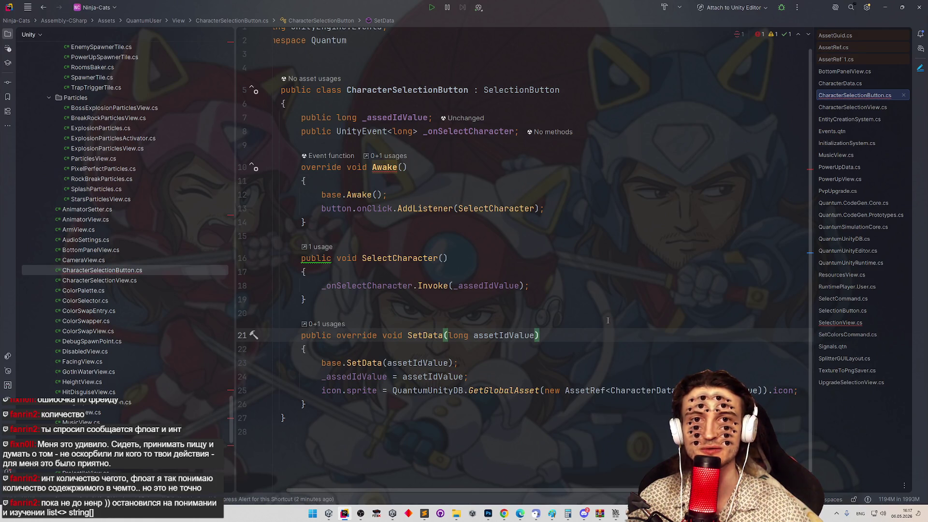
pyautogui.click(610, 319)
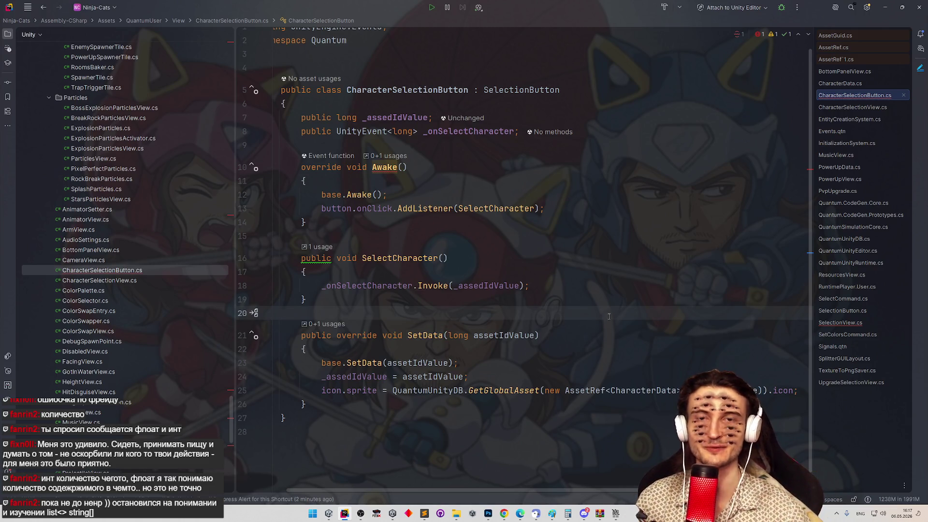
pyautogui.click(603, 332)
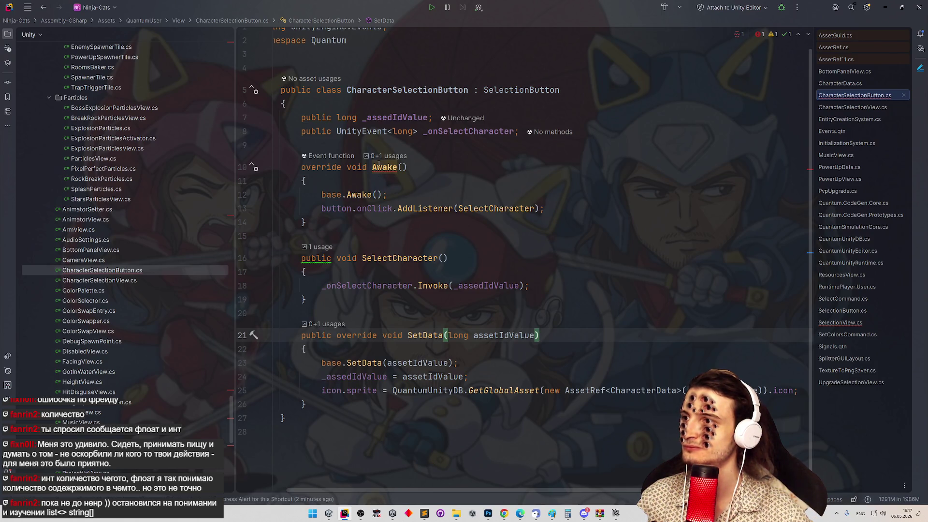
pyautogui.moveTo(379, 164)
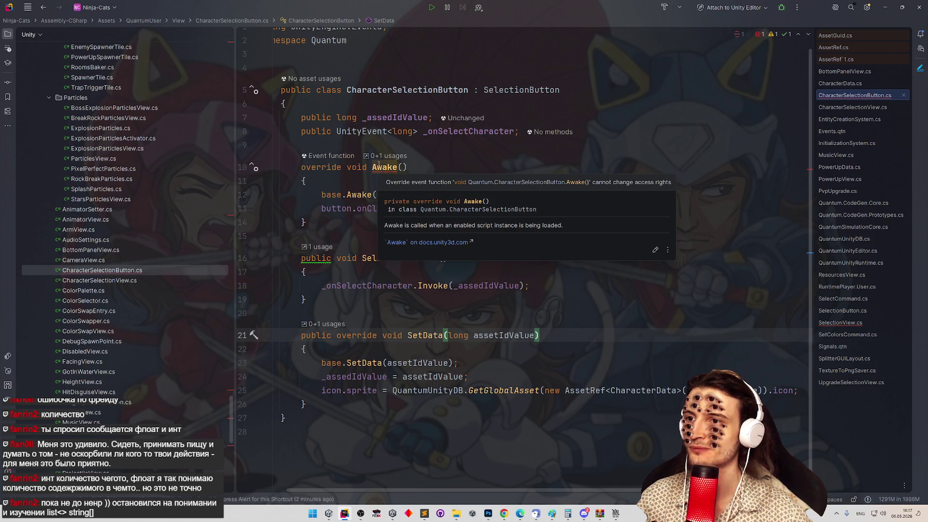
# Declare the Awake method as protected override to match SelectionButton's access level.
pyautogui.click(344, 166)
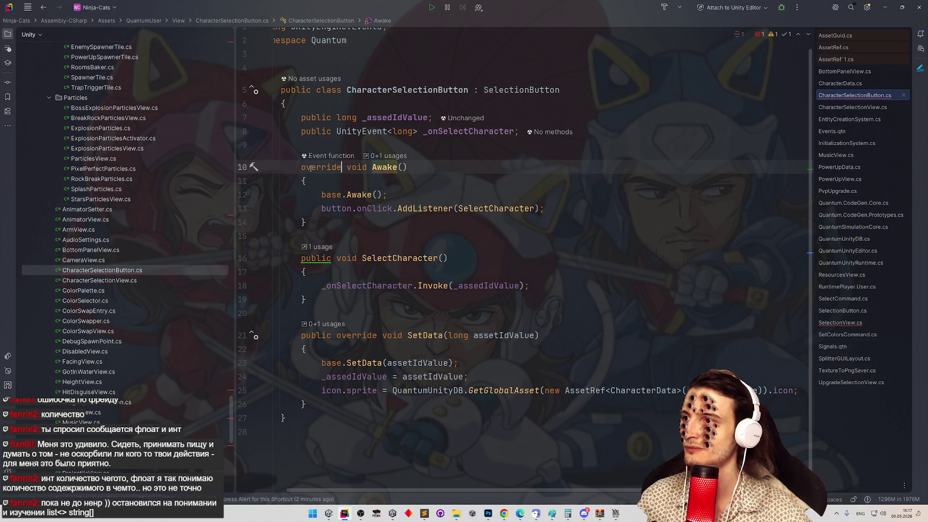
pyautogui.press('Home')
pyautogui.write('protecte')
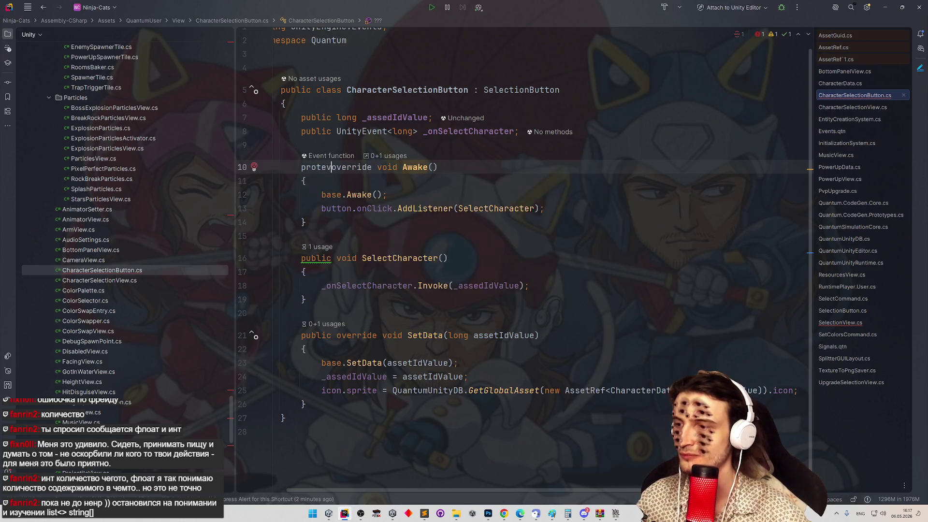
pyautogui.press('Return')
pyautogui.click(418, 258)
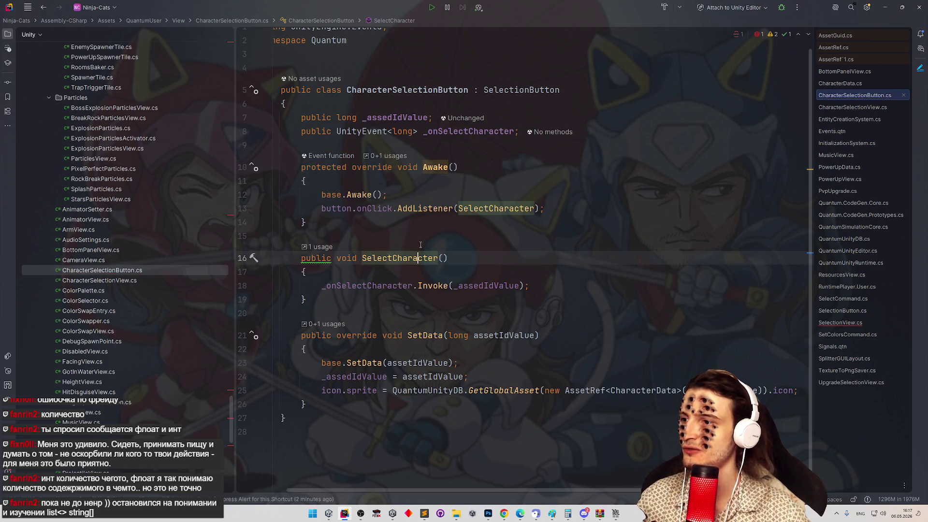
pyautogui.click(583, 261)
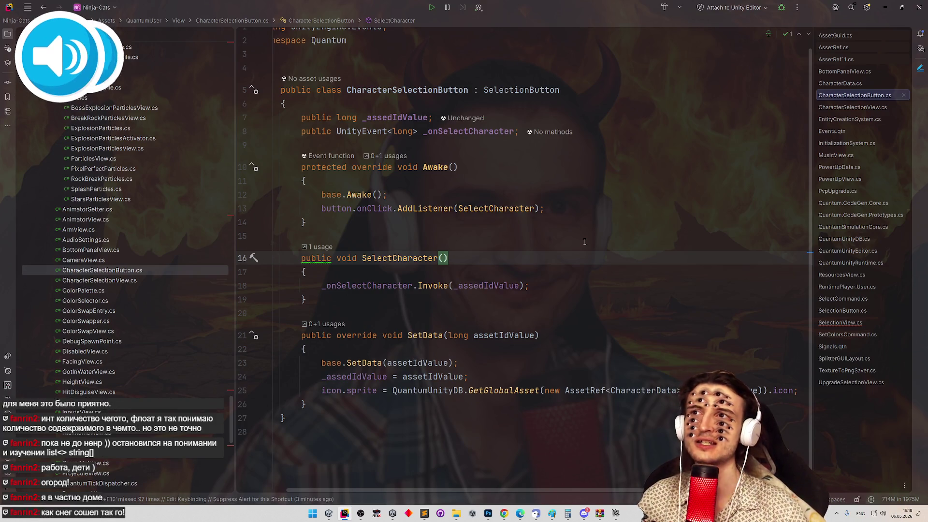
pyautogui.click(584, 242)
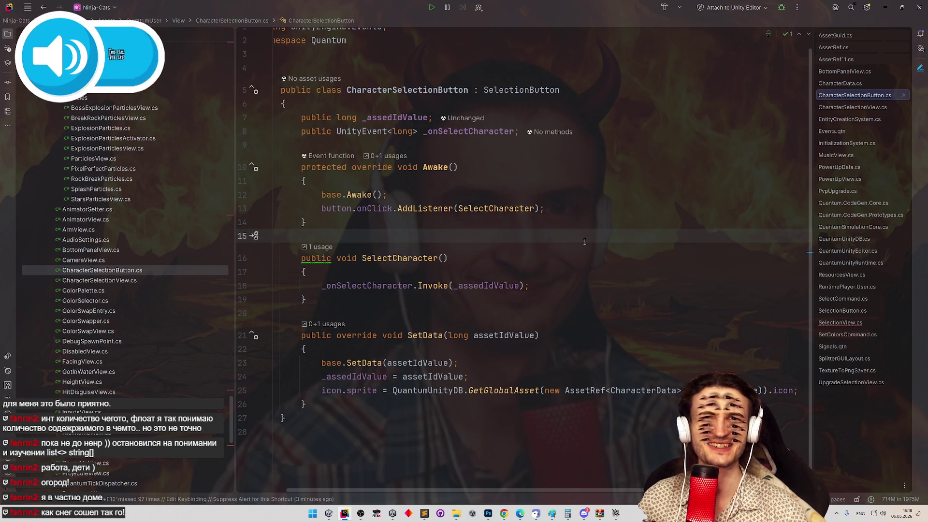
pyautogui.click(585, 262)
pyautogui.click(583, 273)
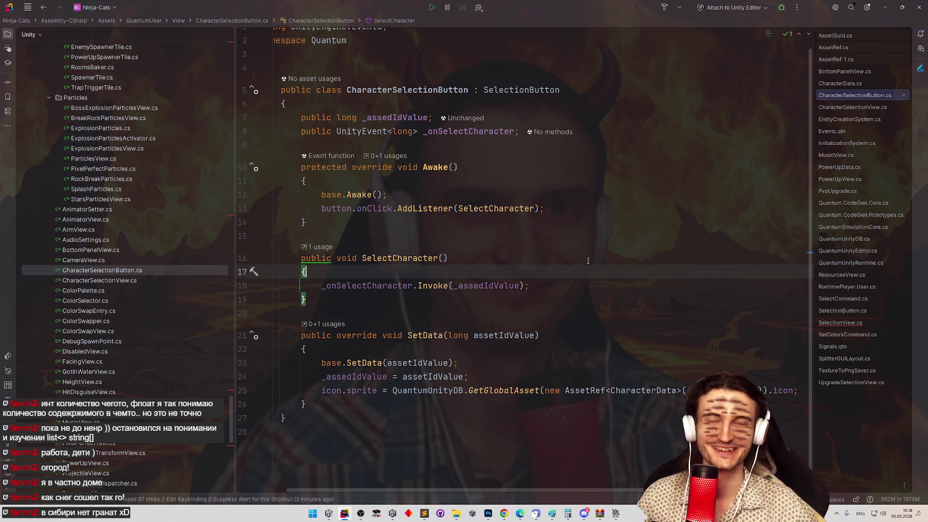
pyautogui.click(595, 315)
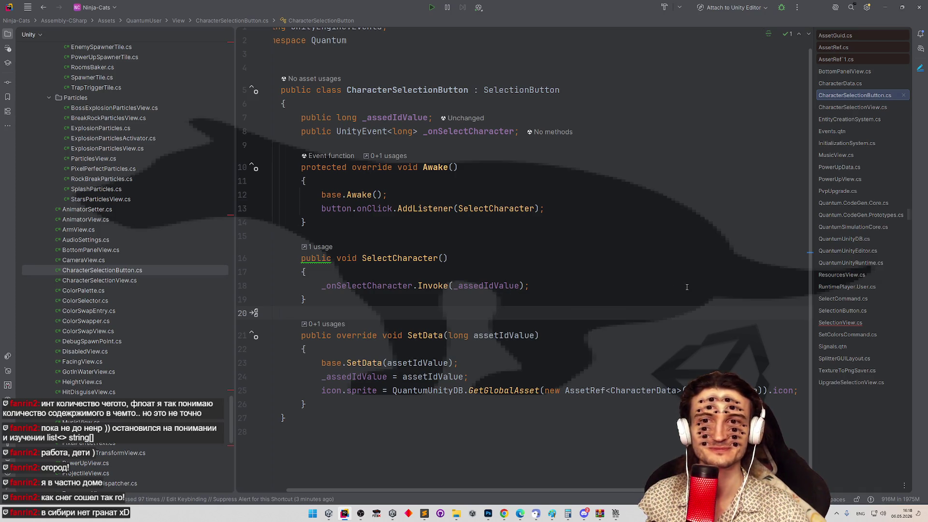
pyautogui.click(139, 274)
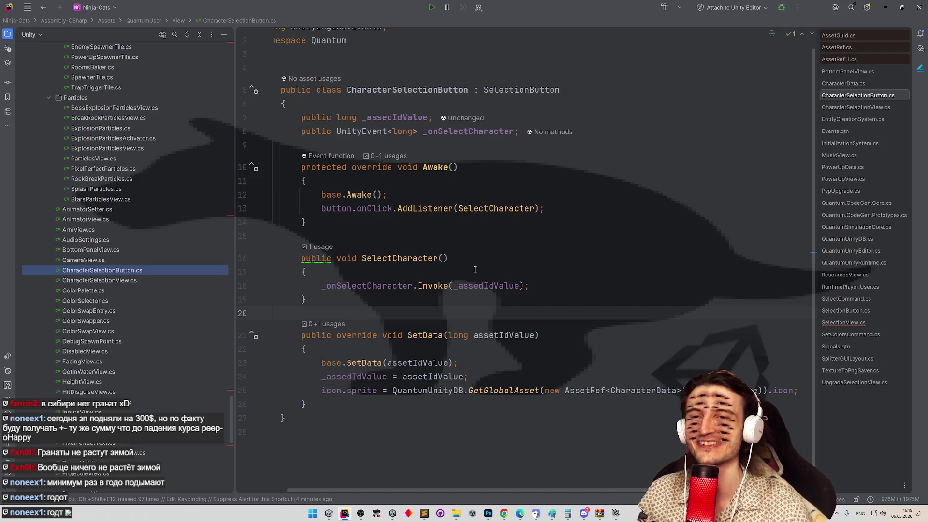
pyautogui.click(475, 270)
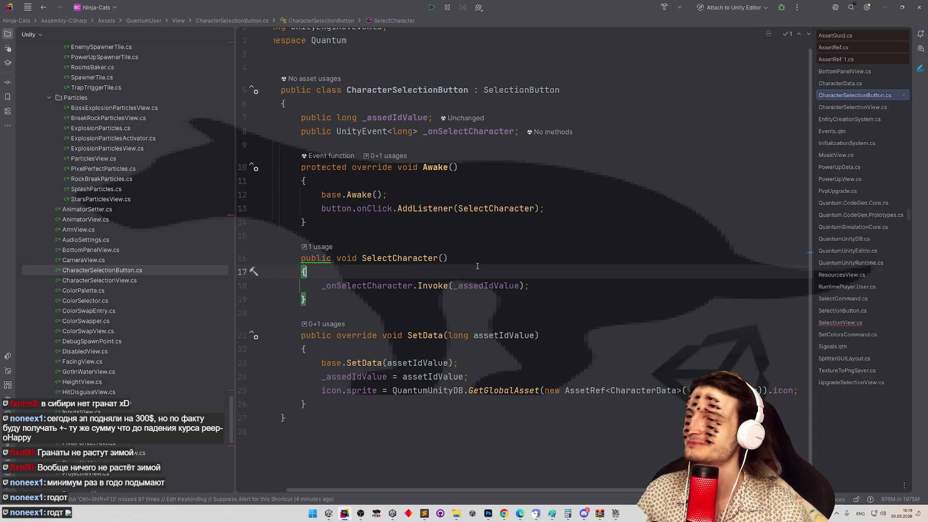
pyautogui.click(488, 258)
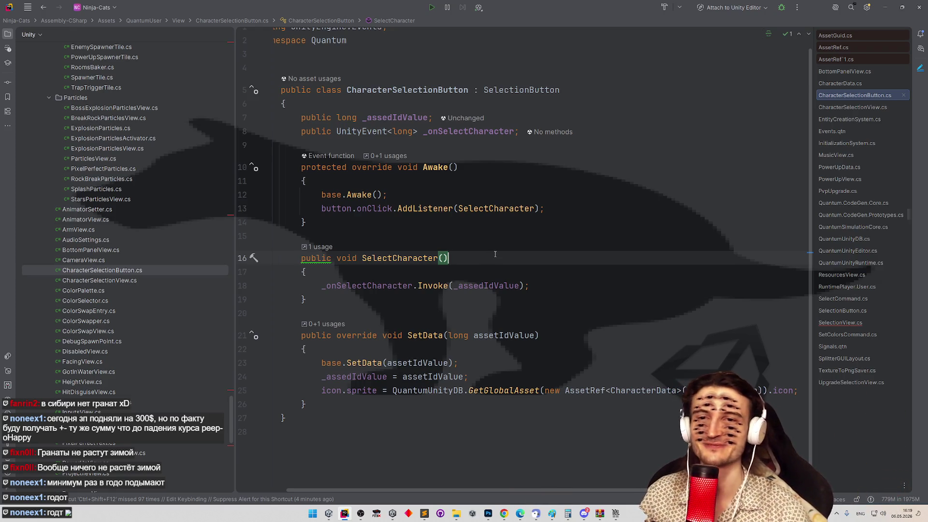
pyautogui.click(500, 241)
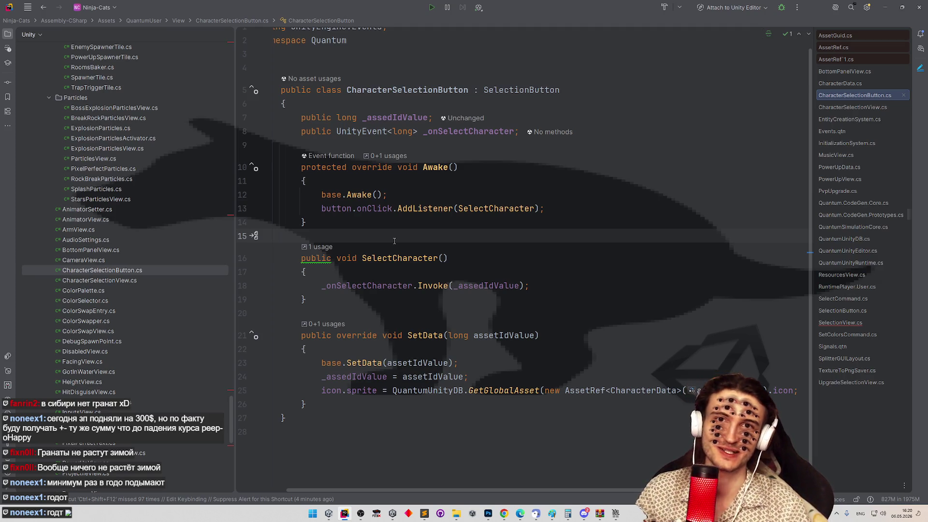
# In SelectionView.cs, change the _buttonPrefab and _buttons types from PlayerSelectionButton to SelectionButton.
pyautogui.hotkey('ctrl', 'Tab')
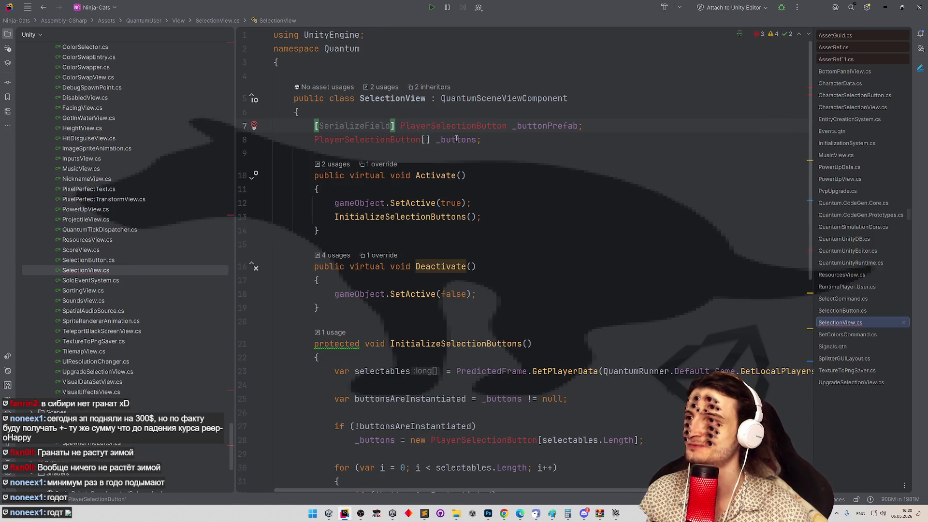
pyautogui.moveTo(457, 139)
pyautogui.hotkey('ctrl', 'shift', 'Right')
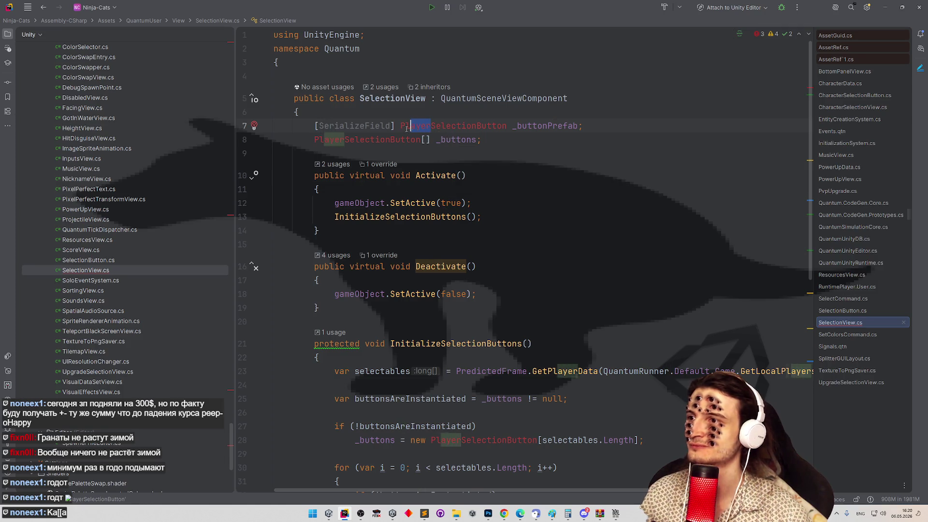
pyautogui.press('Delete')
pyautogui.press('Down')
pyautogui.press('Home')
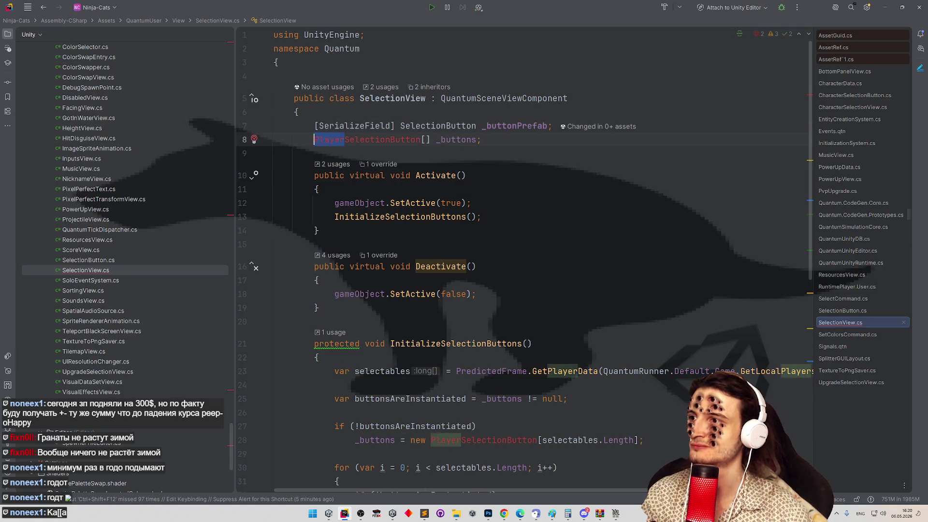
pyautogui.hotkey('ctrl', 'shift', 'Right')
pyautogui.press('Delete')
pyautogui.click(544, 145)
# Change the array allocation on line 28 to new SelectionButton[selectables.Length].
pyautogui.scroll(-5, 503, 273)
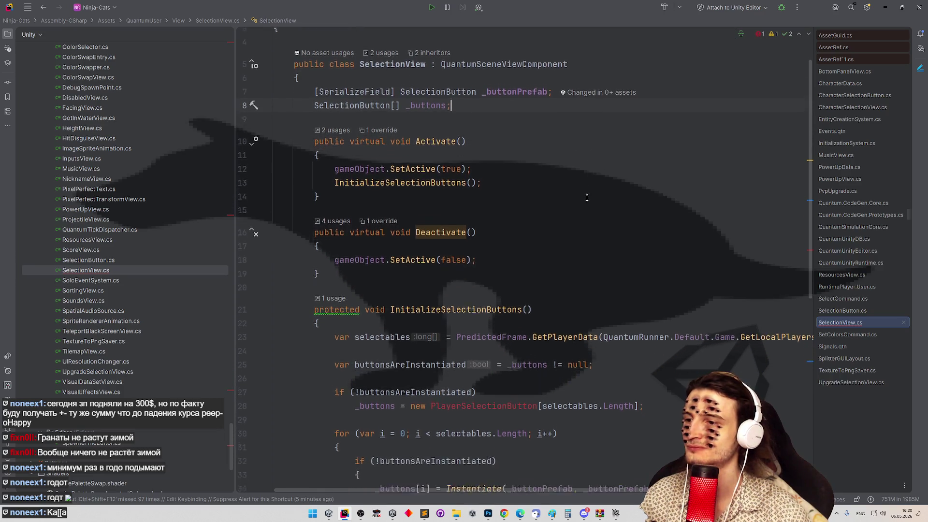
pyautogui.click(466, 246)
pyautogui.hotkey('shift', 'Left')
pyautogui.hotkey('shift', 'Left')
pyautogui.hotkey('shift', 'Left')
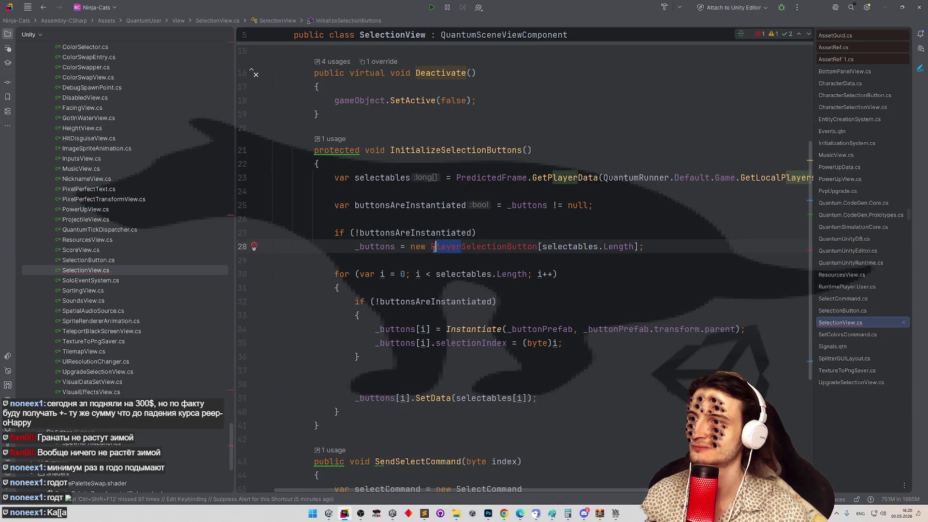
pyautogui.press('BackSpace')
pyautogui.click(538, 220)
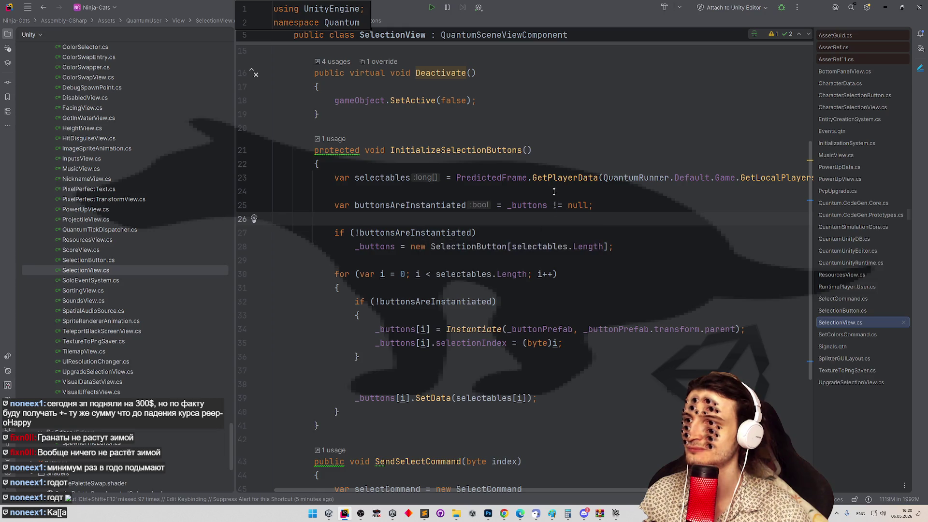
pyautogui.scroll(4, 558, 180)
pyautogui.doubleClick(514, 82)
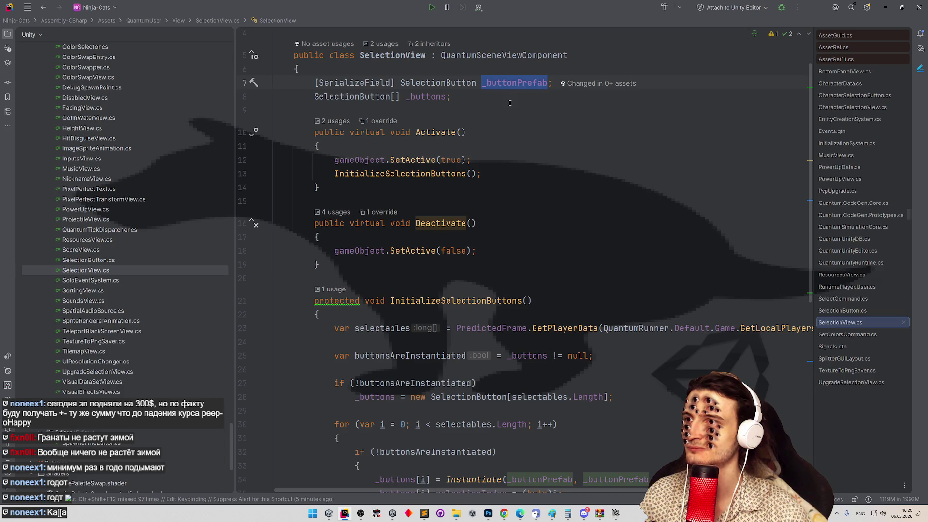
pyautogui.scroll(-2, 511, 116)
pyautogui.scroll(-3, 512, 121)
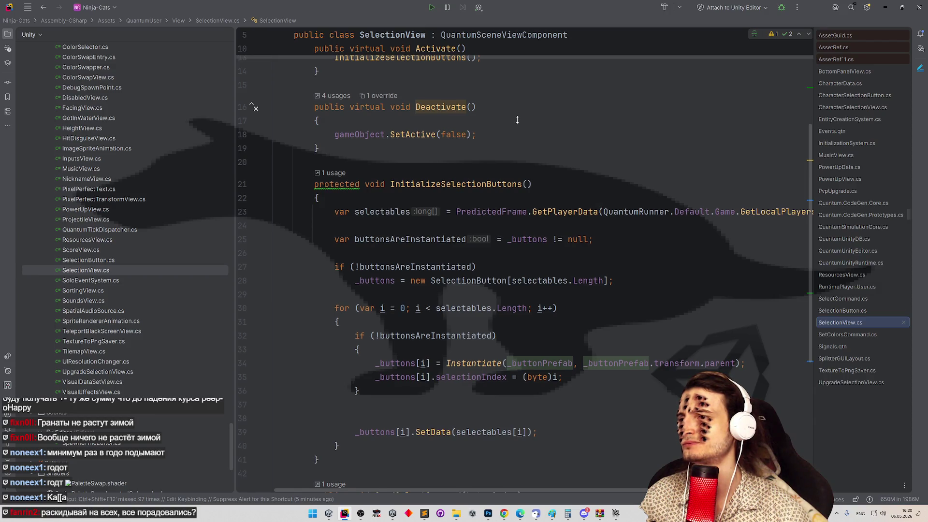
pyautogui.scroll(-1, 518, 120)
pyautogui.scroll(-1, 517, 120)
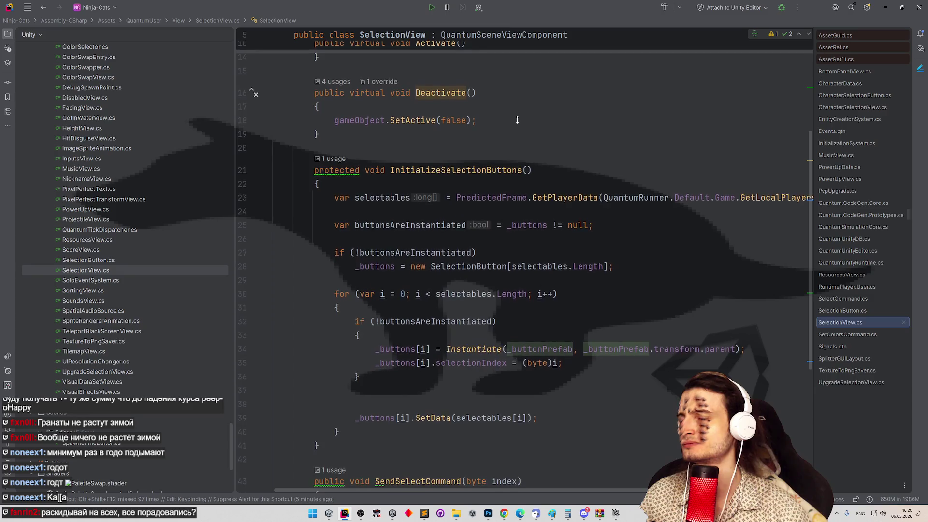
pyautogui.scroll(-1, 518, 120)
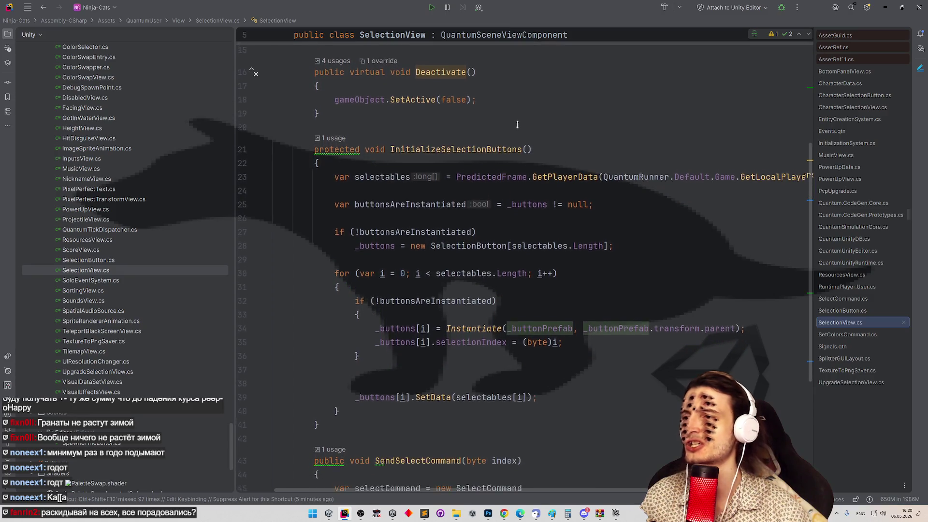
pyautogui.doubleClick(375, 241)
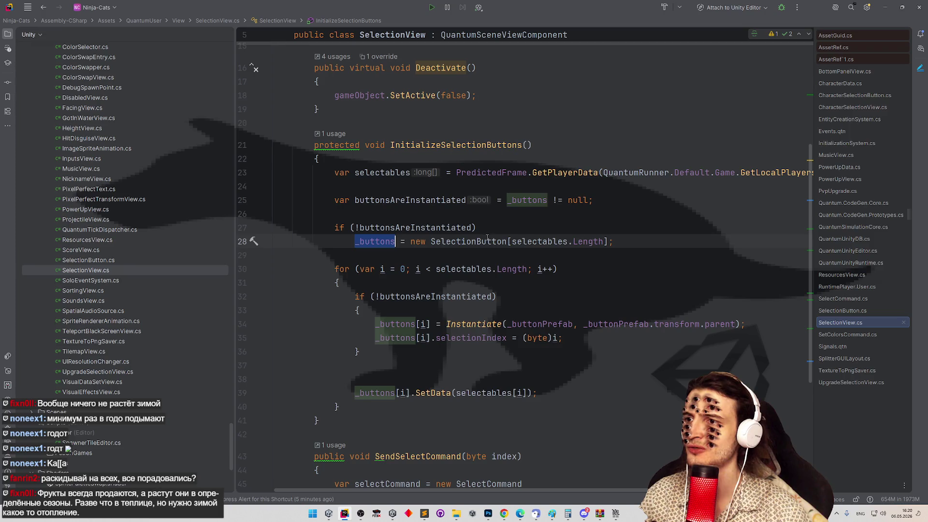
pyautogui.doubleClick(441, 241)
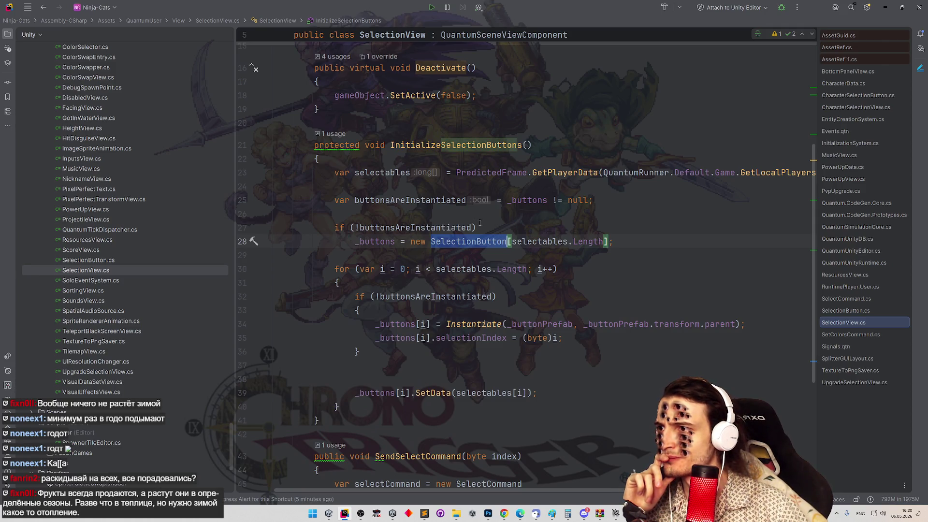
pyautogui.click(480, 223)
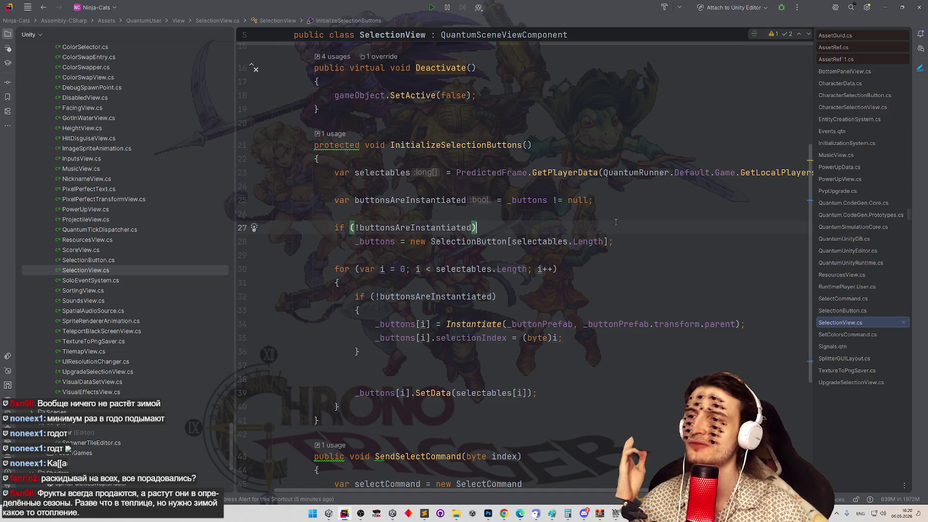
pyautogui.click(614, 241)
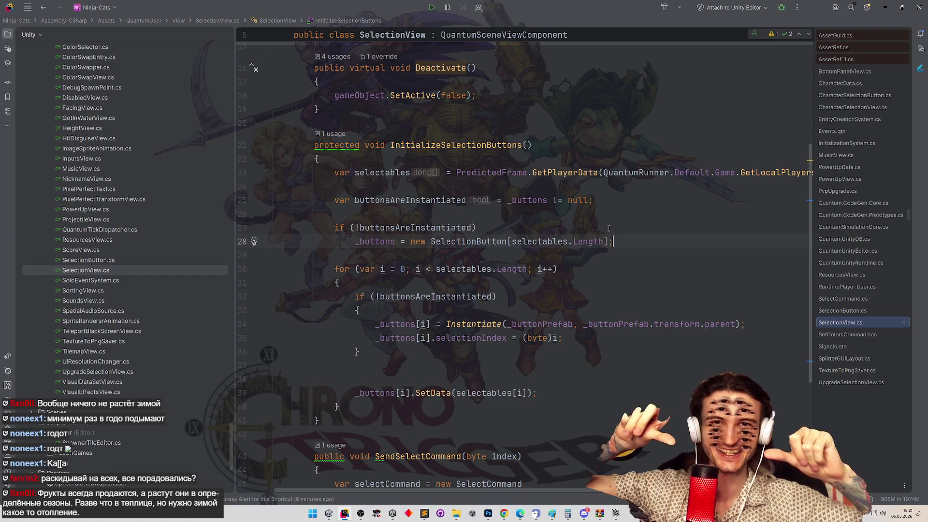
pyautogui.click(650, 198)
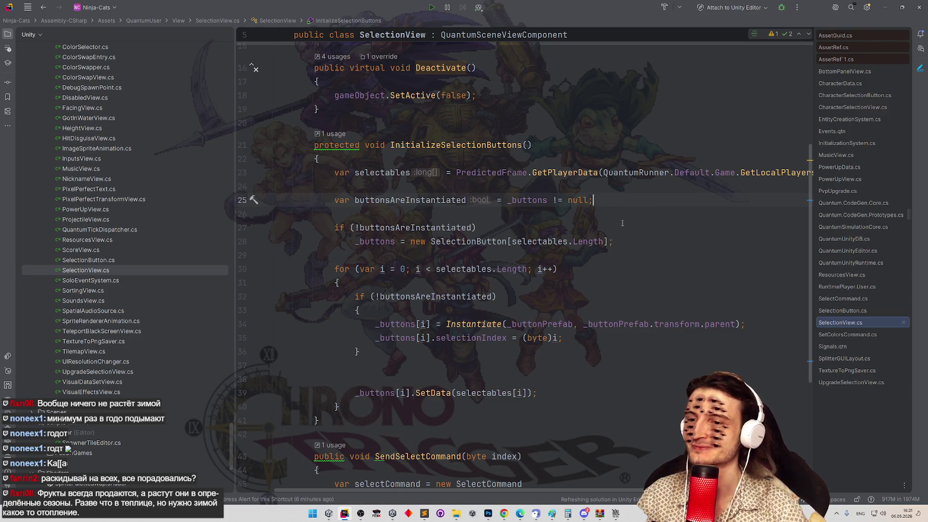
pyautogui.scroll(-1, 653, 226)
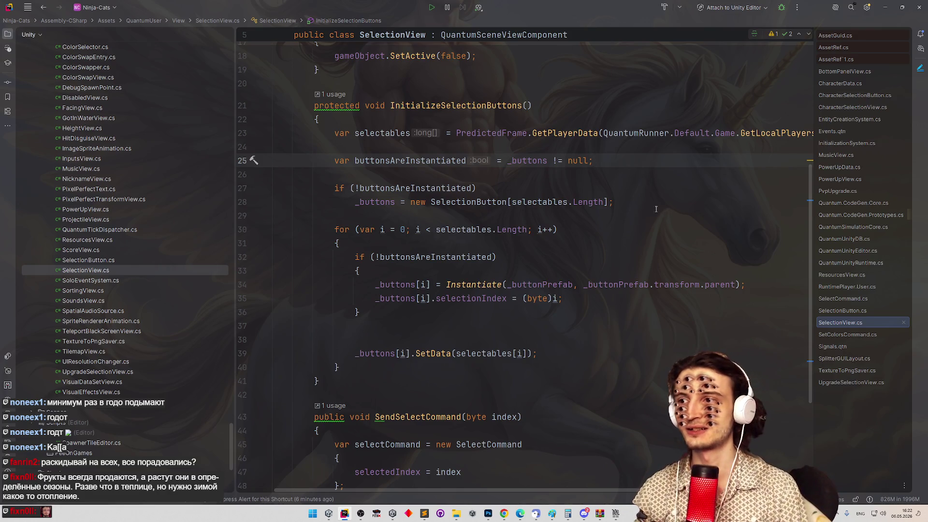
# Delete surplus blank line 37 so one gap remains before _buttons[i].SetData(selectables[i]).
pyautogui.moveTo(548, 207)
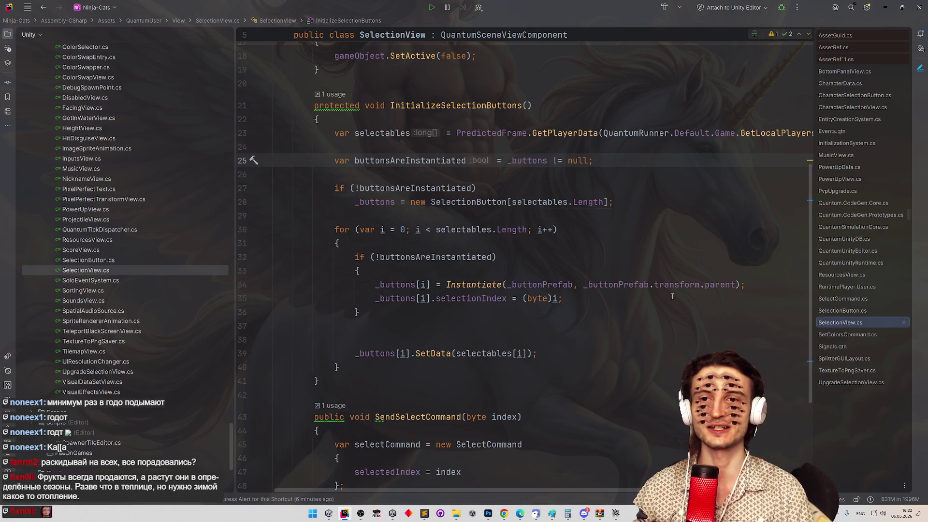
pyautogui.click(623, 298)
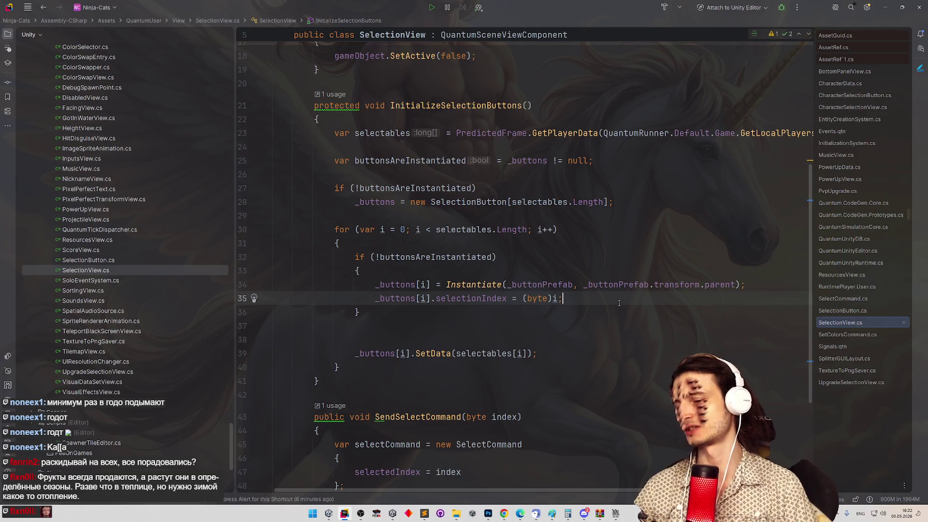
pyautogui.click(611, 322)
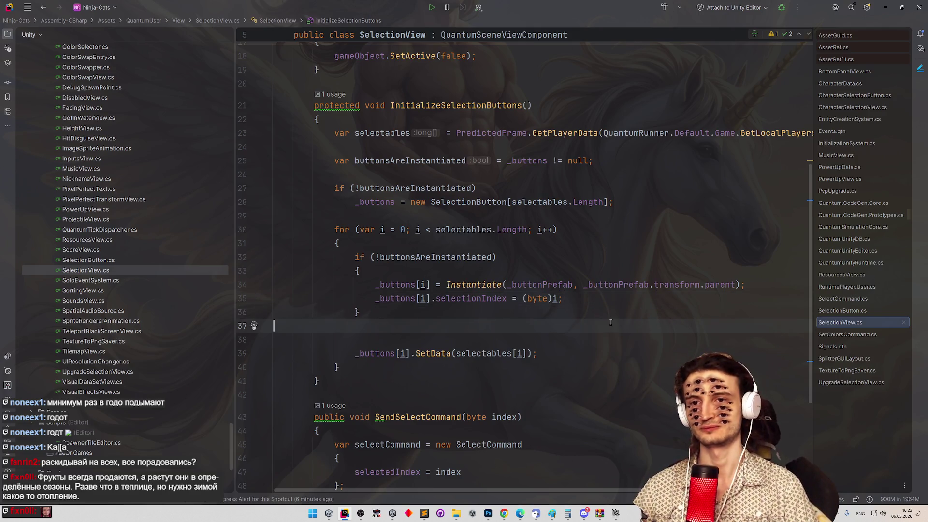
pyautogui.click(609, 312)
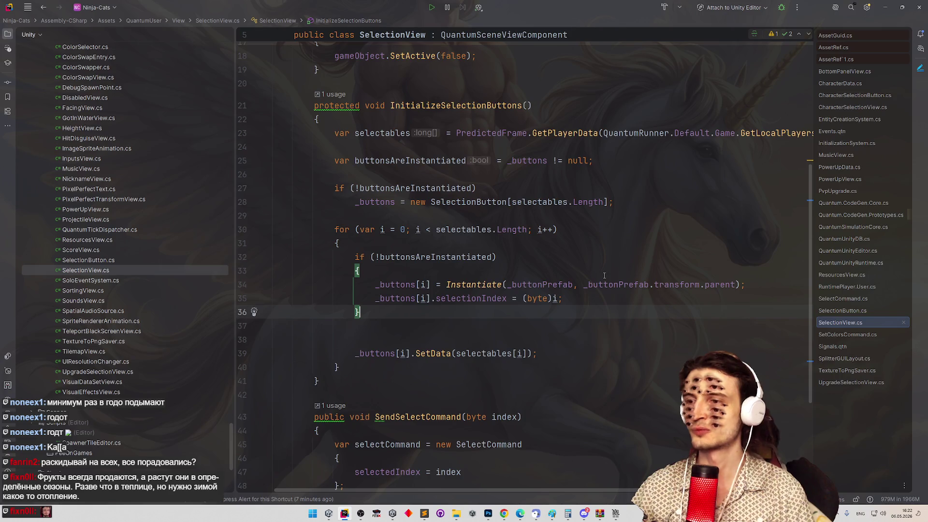
pyautogui.moveTo(604, 283)
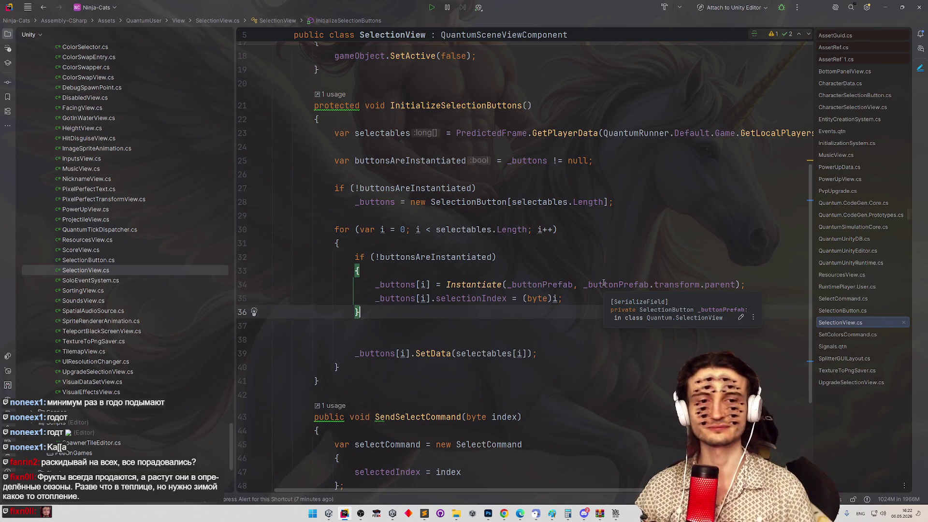
pyautogui.click(532, 339)
pyautogui.click(530, 328)
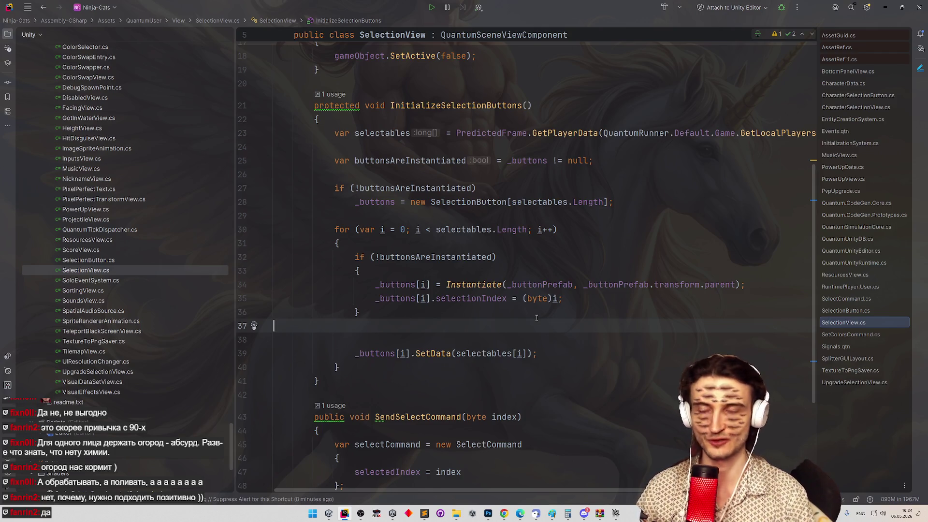
pyautogui.press('BackSpace')
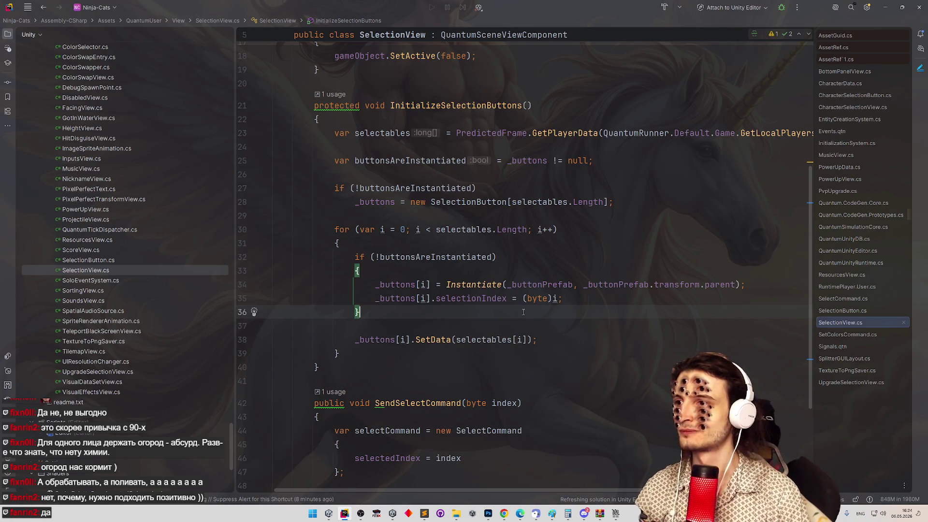
pyautogui.scroll(-1, 500, 339)
pyautogui.scroll(10, 498, 294)
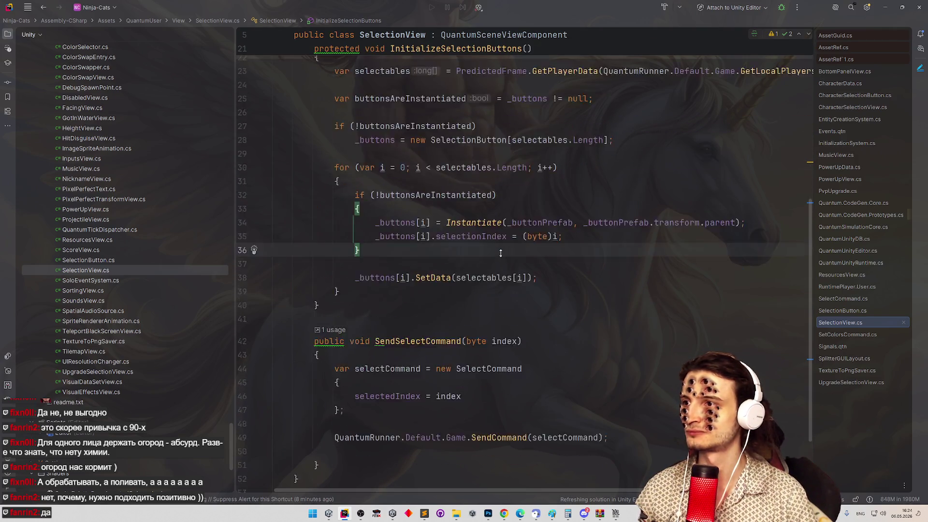